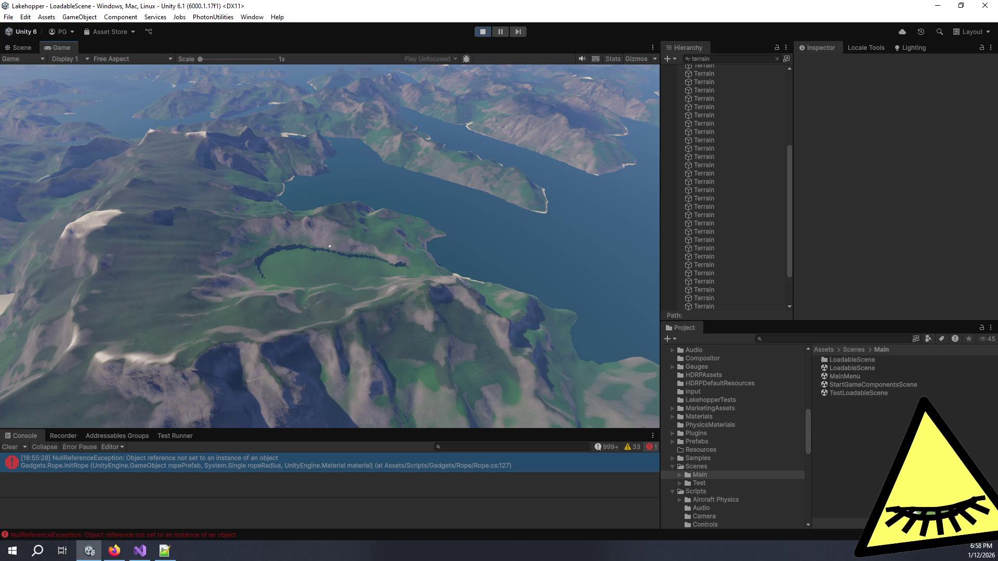
Show the Rope NullReferenceException's full stack trace and collapse PauseMenu in the Hierarchy
{"action": "left_click", "coordinate": [319, 465]}
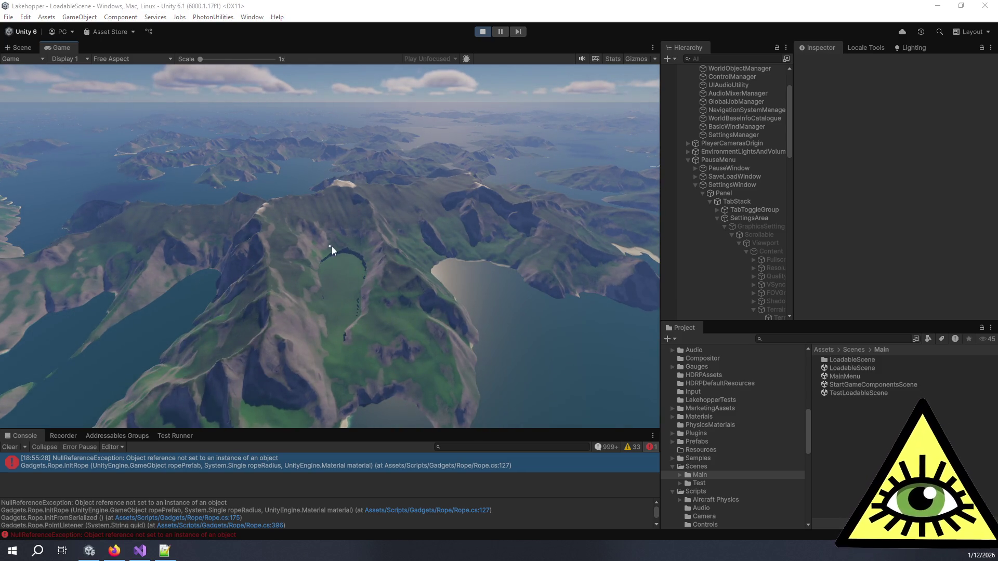
{"action": "left_click", "coordinate": [688, 160]}
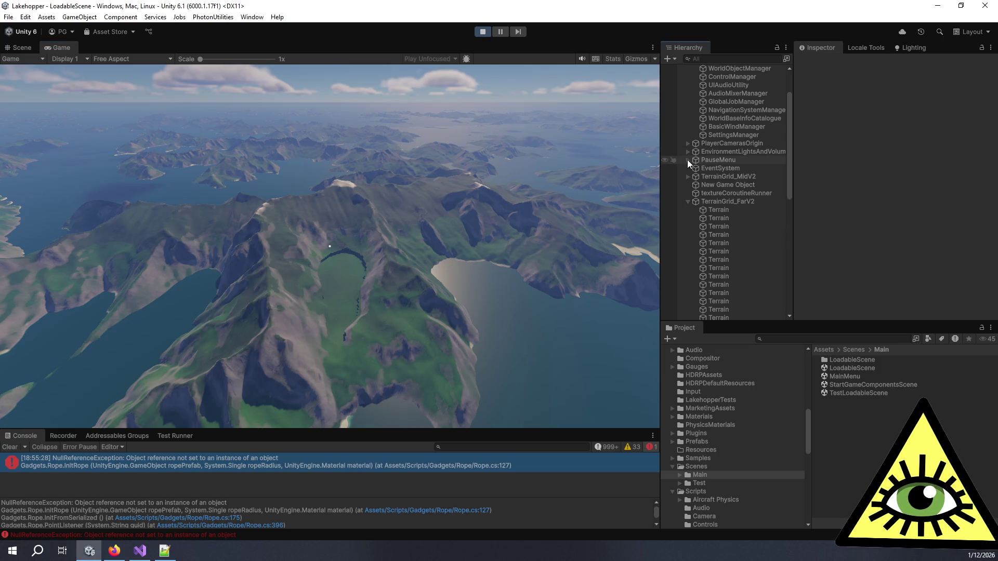
Collapse TerrainGrid_FarV2 in the Hierarchy and exit Play mode
{"action": "left_click", "coordinate": [687, 203]}
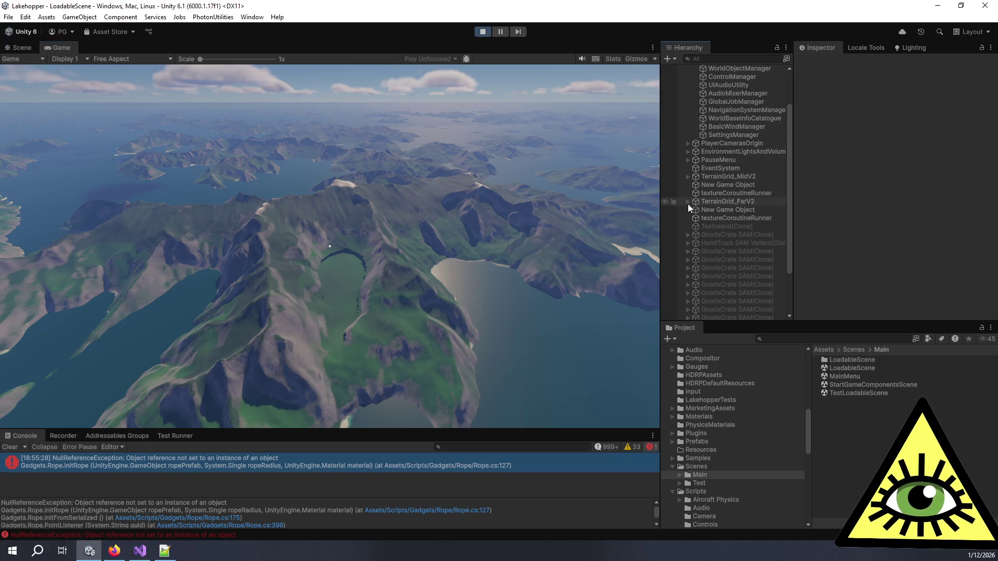
{"action": "scroll", "coordinate": [722, 248], "scroll_direction": "down", "scroll_amount": 2}
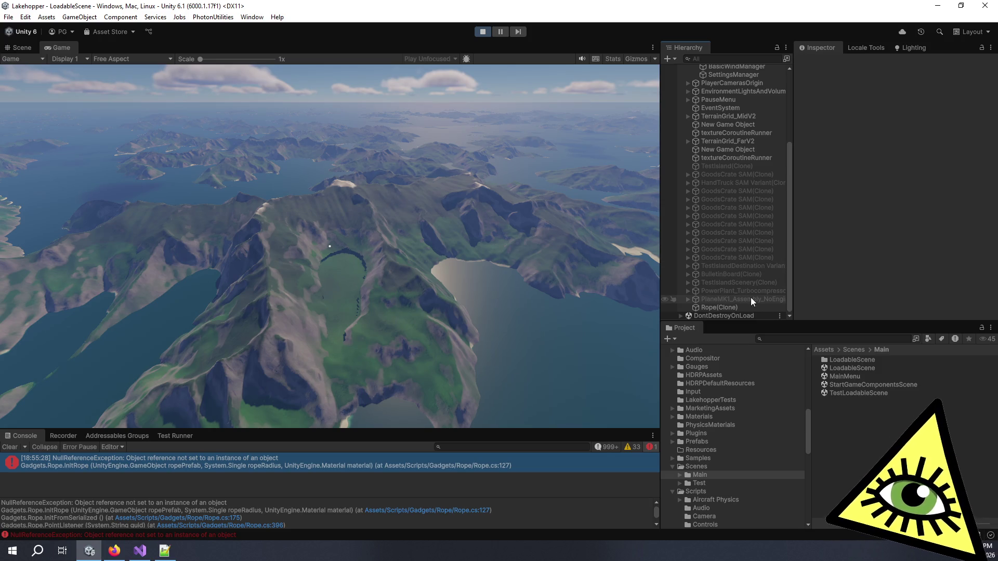
{"action": "left_click", "coordinate": [625, 286]}
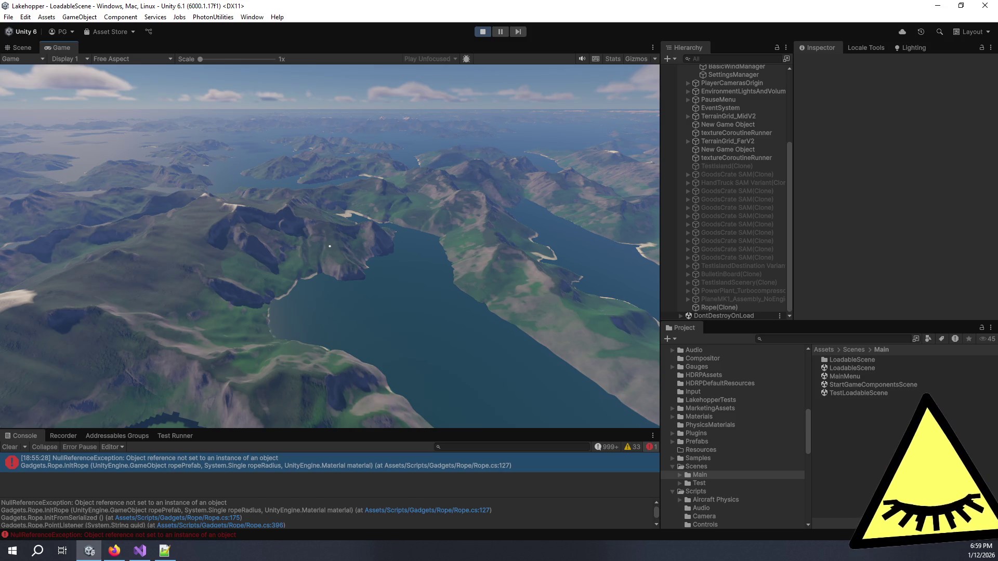
{"action": "key", "text": "ctrl+p"}
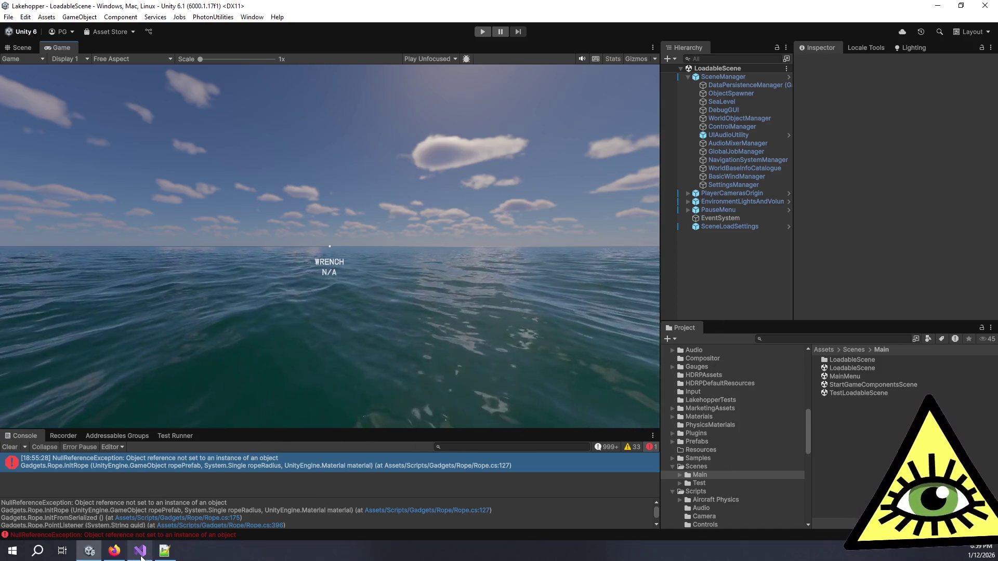
Check the Trello card, then bring up the asset in Notepad++ and select line 5628's rid
{"action": "mouse_move", "coordinate": [142, 555]}
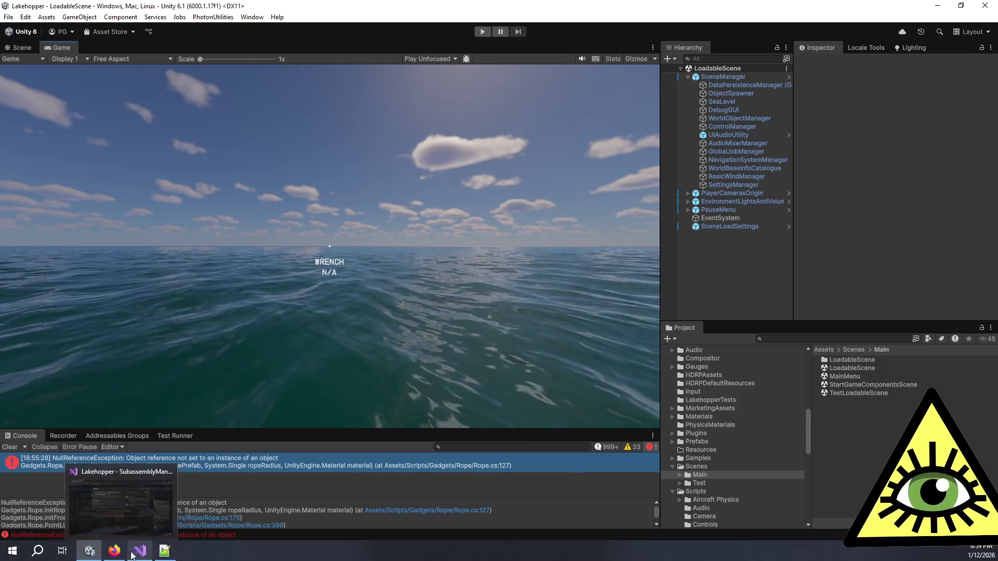
{"action": "left_click", "coordinate": [115, 553]}
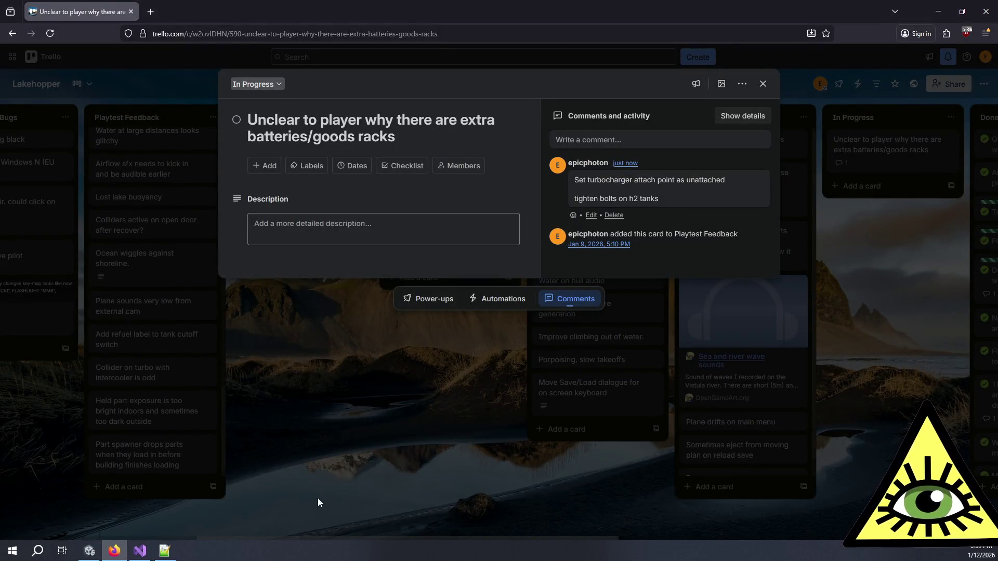
{"action": "left_click", "coordinate": [171, 552]}
{"action": "double_click", "coordinate": [330, 249]}
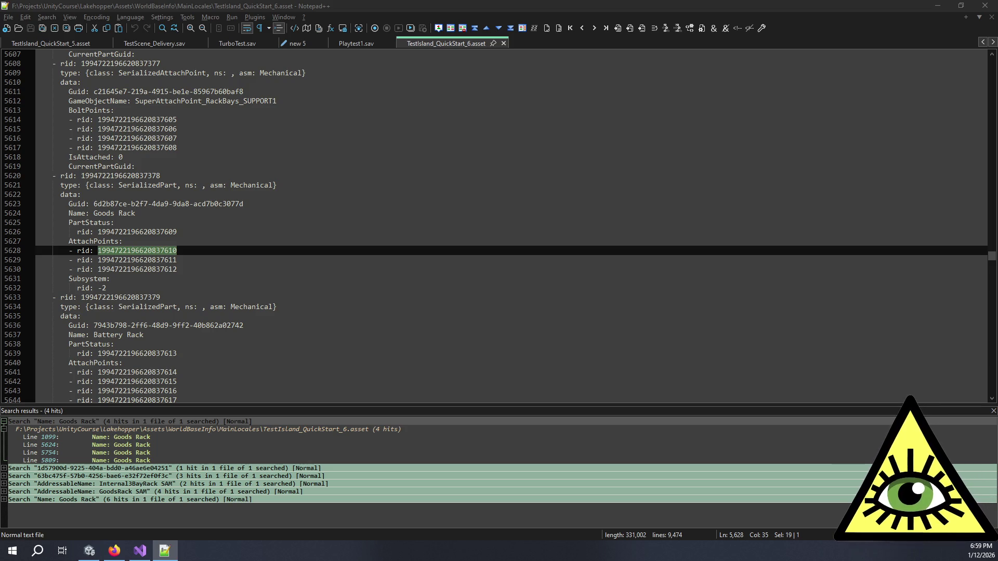
Step through the Support Rack matches to the PowerPlantSupportFrame entry
{"action": "key", "text": "F3"}
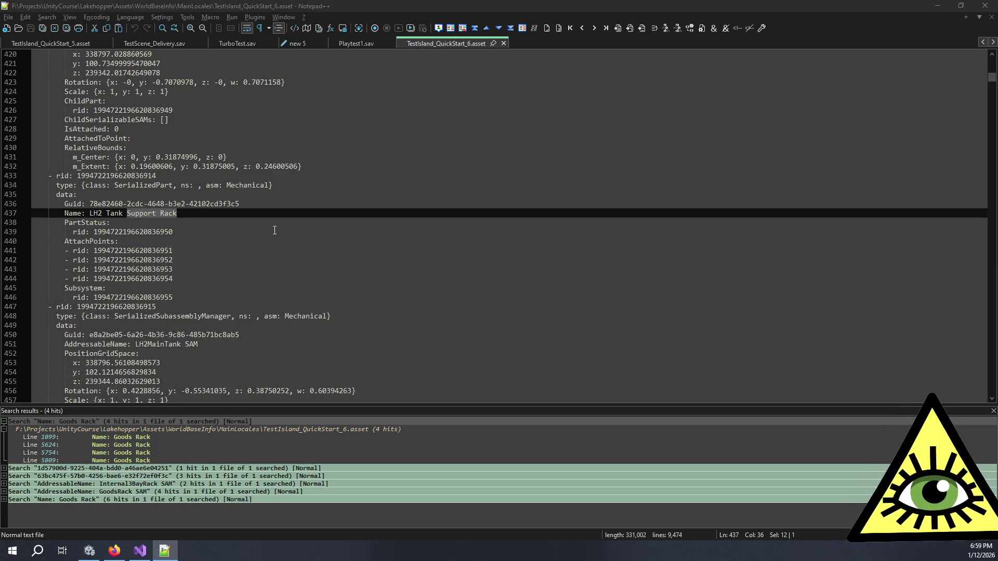
{"action": "left_click", "coordinate": [212, 259]}
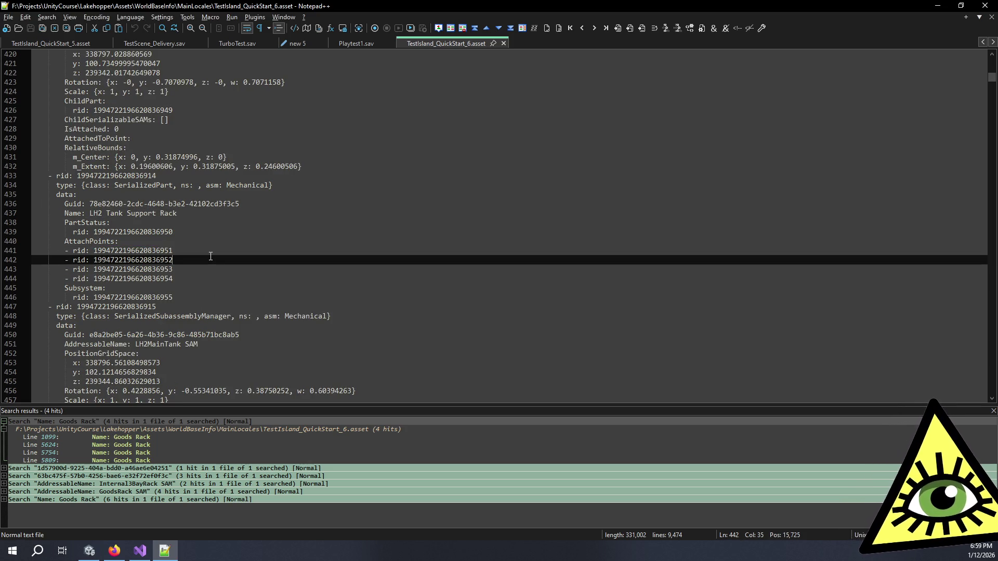
{"action": "double_click", "coordinate": [141, 252]}
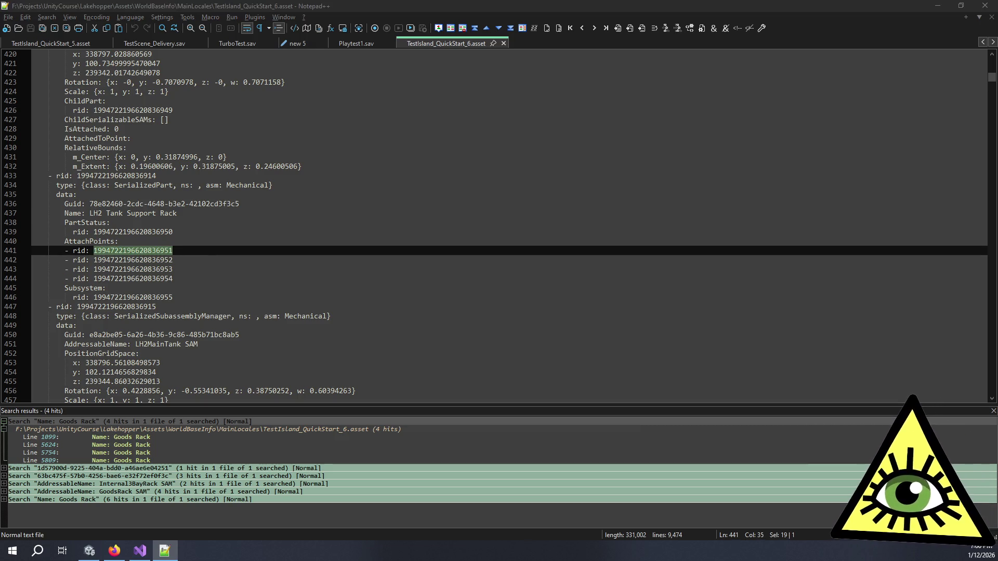
{"action": "key", "text": "F3"}
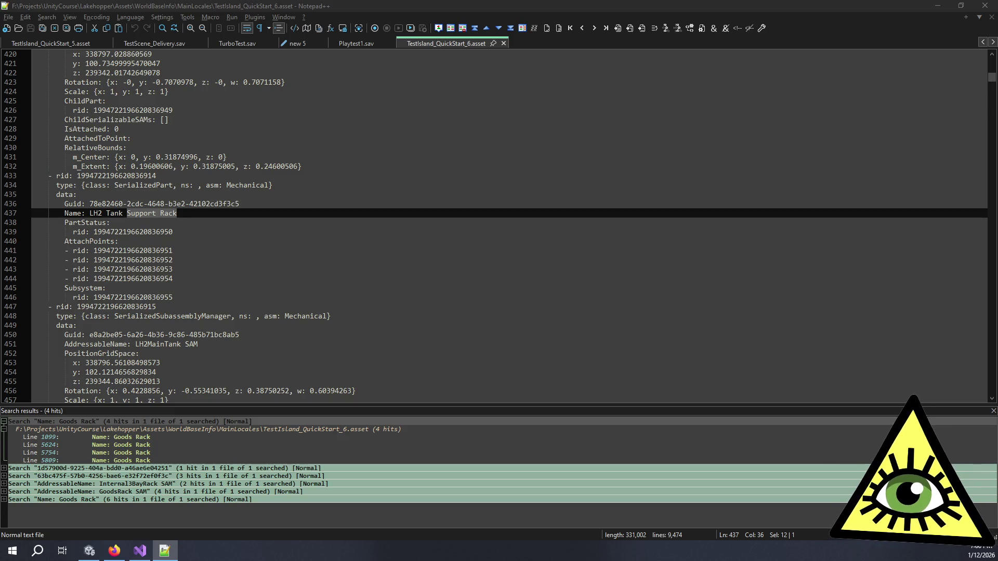
{"action": "key", "text": "F3"}
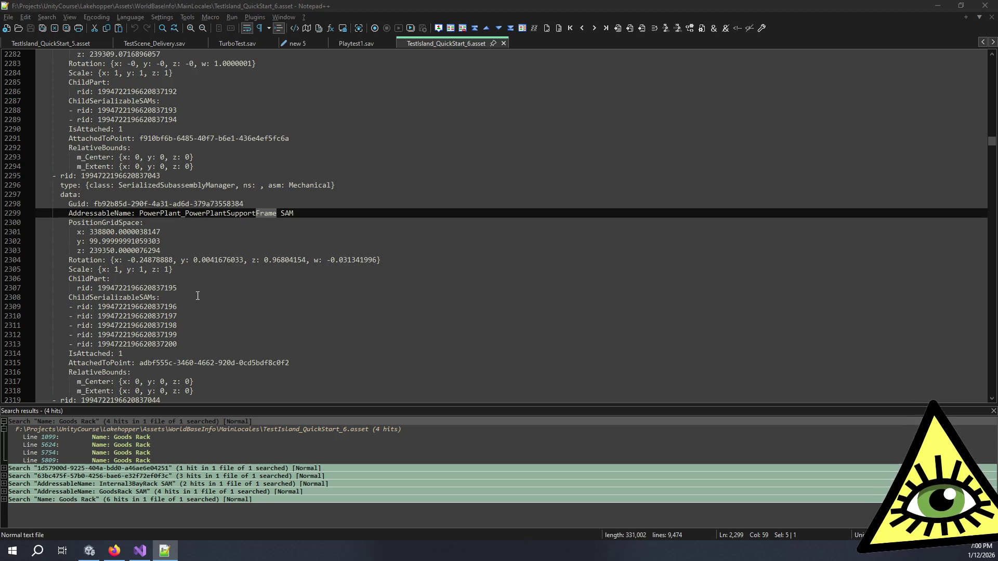
{"action": "left_click", "coordinate": [182, 350]}
{"action": "scroll", "coordinate": [183, 350], "scroll_direction": "down", "scroll_amount": 3}
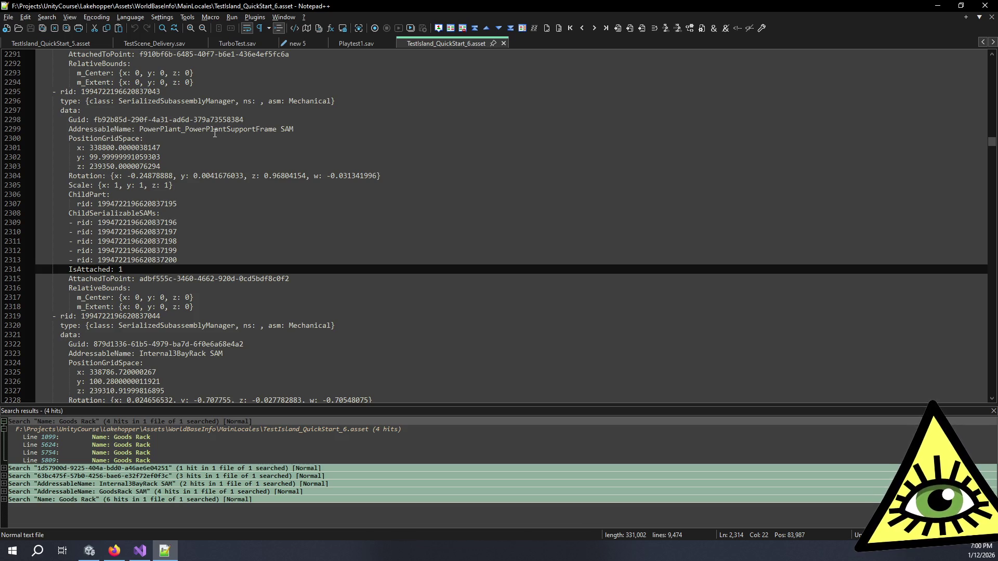
{"action": "double_click", "coordinate": [130, 204]}
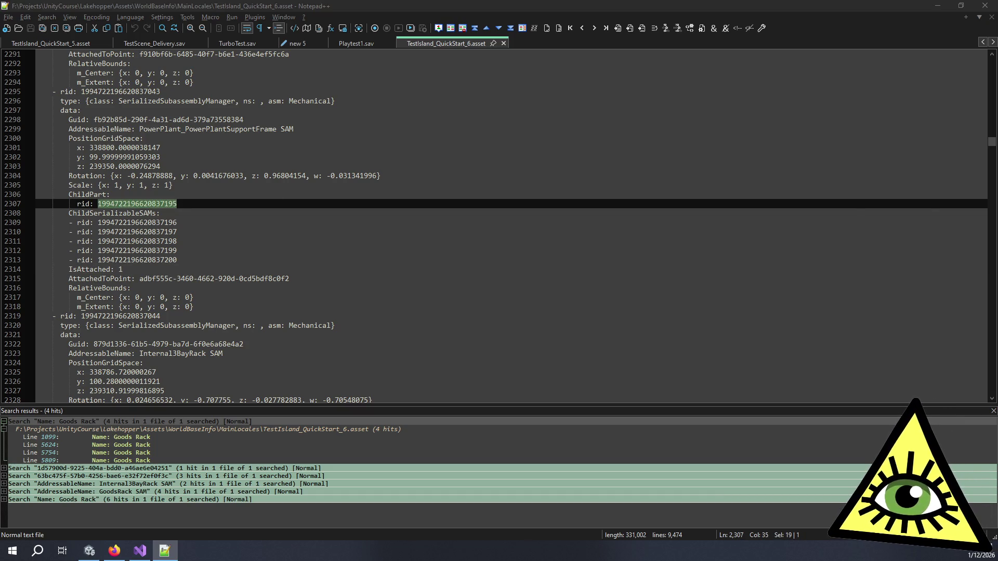
{"action": "key", "text": "ctrl+F3"}
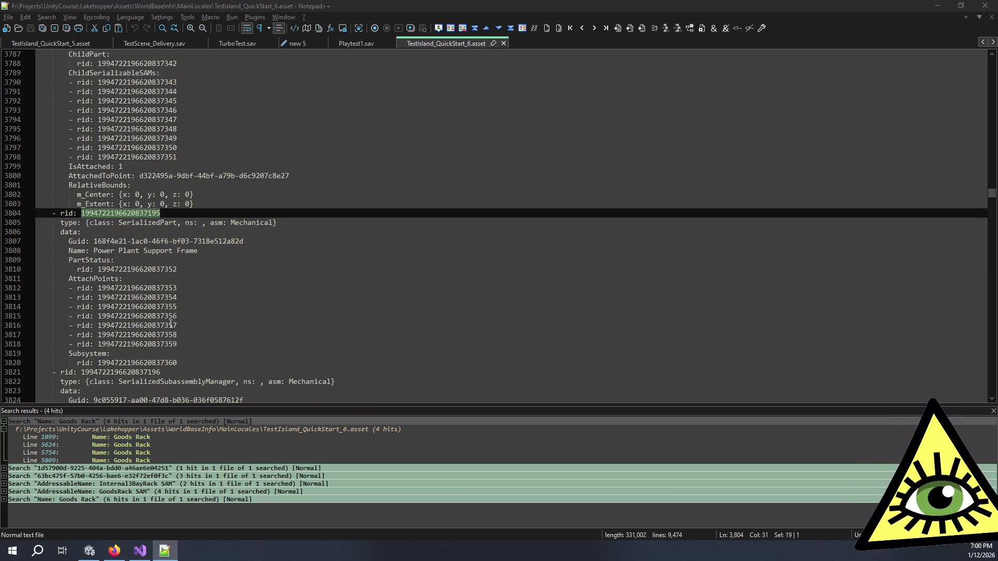
{"action": "left_click", "coordinate": [152, 288]}
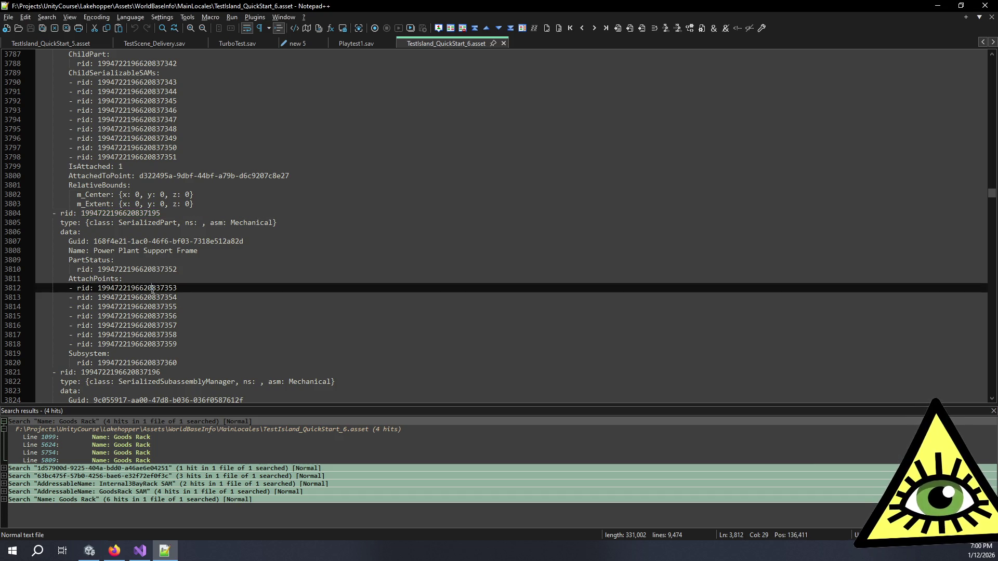
{"action": "double_click", "coordinate": [152, 288]}
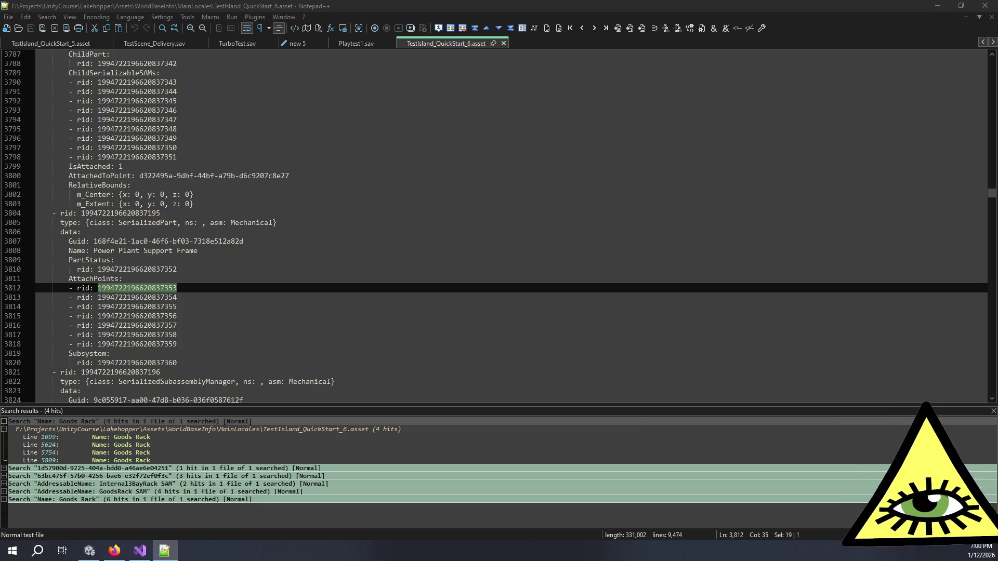
{"action": "key", "text": "Return"}
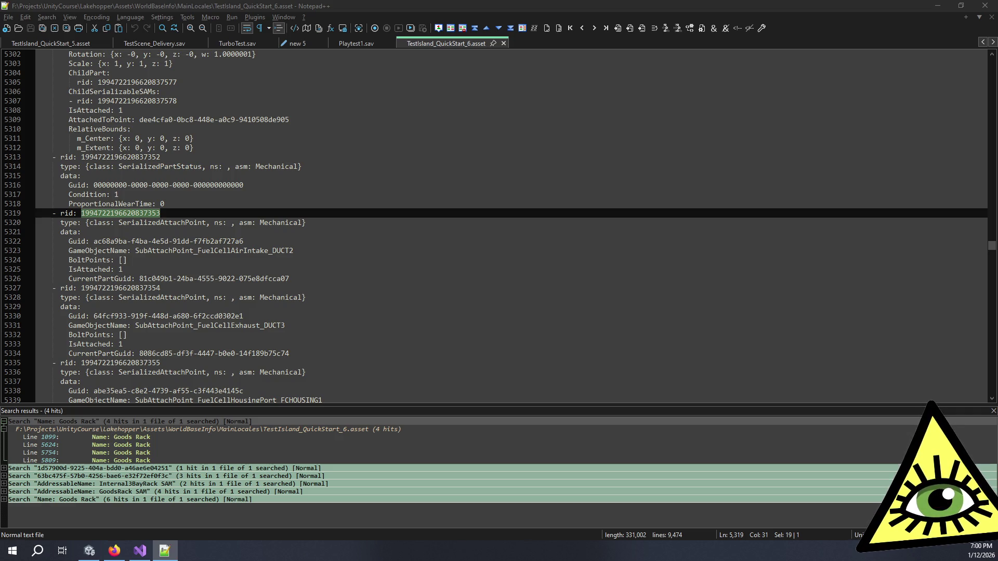
{"action": "key", "text": "shift+F3"}
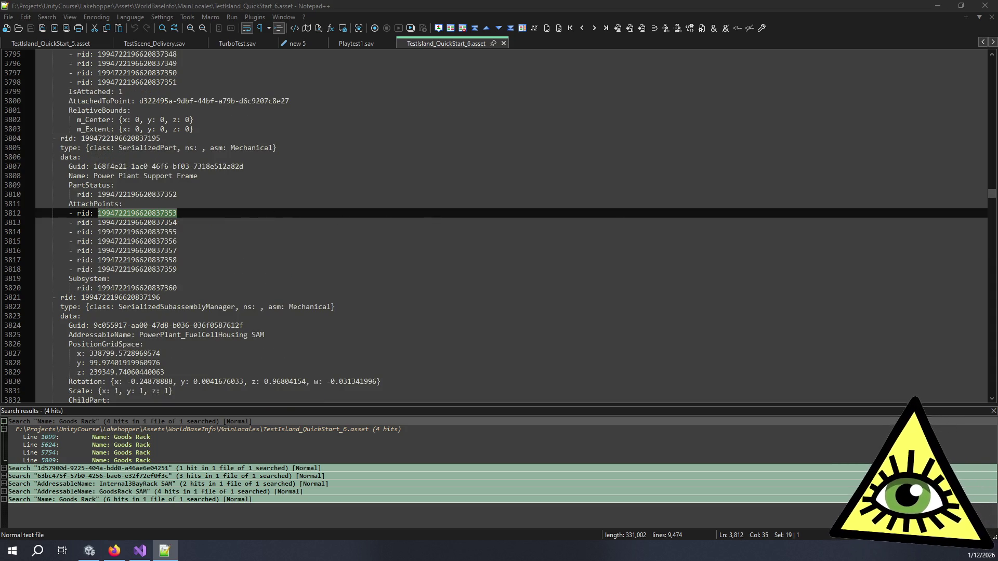
{"action": "key", "text": "F3"}
Scroll down to the SubAttachPoint_Turbocompressor_TURBO1 entry and delete its IsAttached value
{"action": "left_click", "coordinate": [337, 323]}
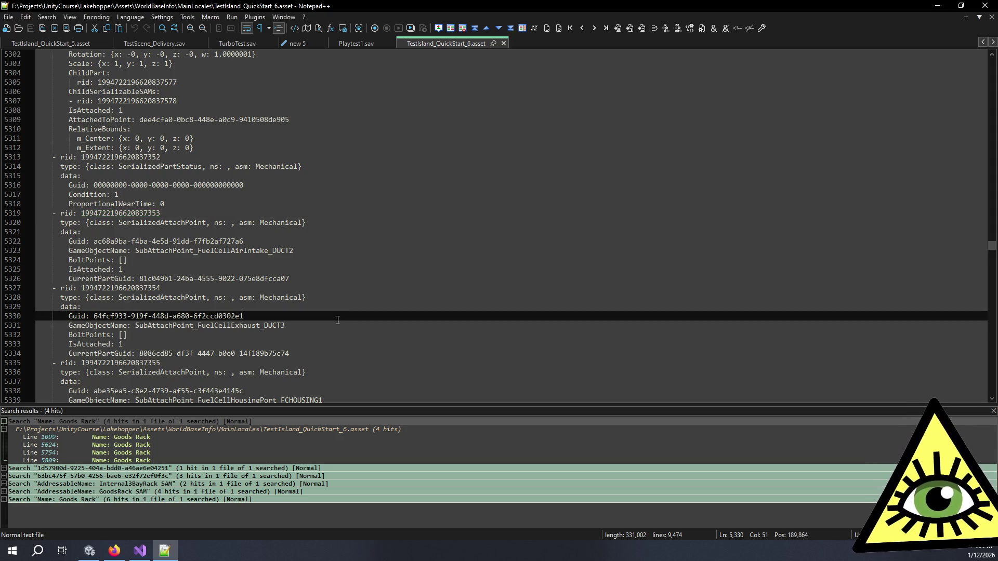
{"action": "scroll", "coordinate": [338, 323], "scroll_direction": "down", "scroll_amount": 3}
{"action": "left_click", "coordinate": [338, 323]}
{"action": "scroll", "coordinate": [337, 321], "scroll_direction": "down", "scroll_amount": 2}
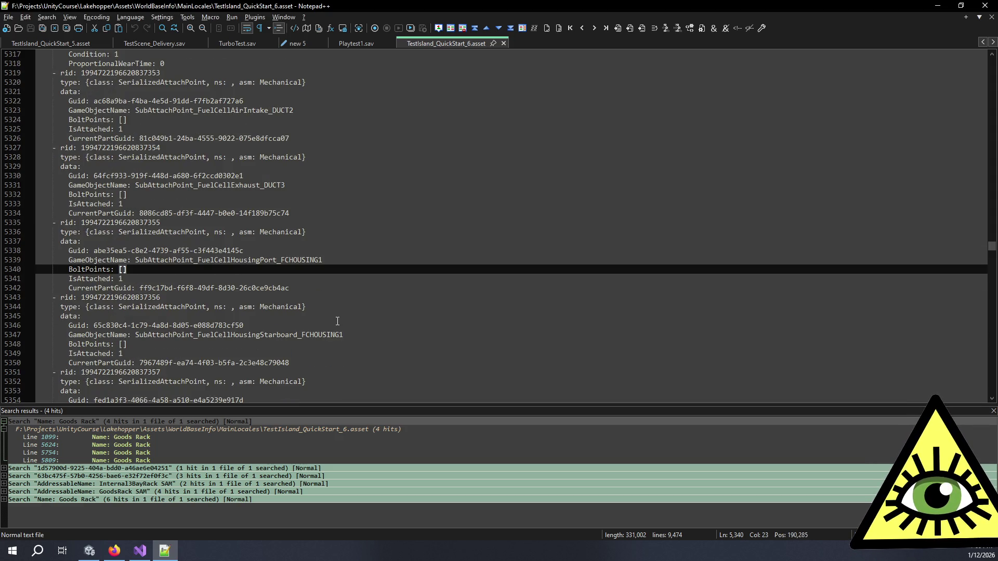
{"action": "left_click", "coordinate": [348, 333]}
{"action": "scroll", "coordinate": [338, 325], "scroll_direction": "down", "scroll_amount": 4}
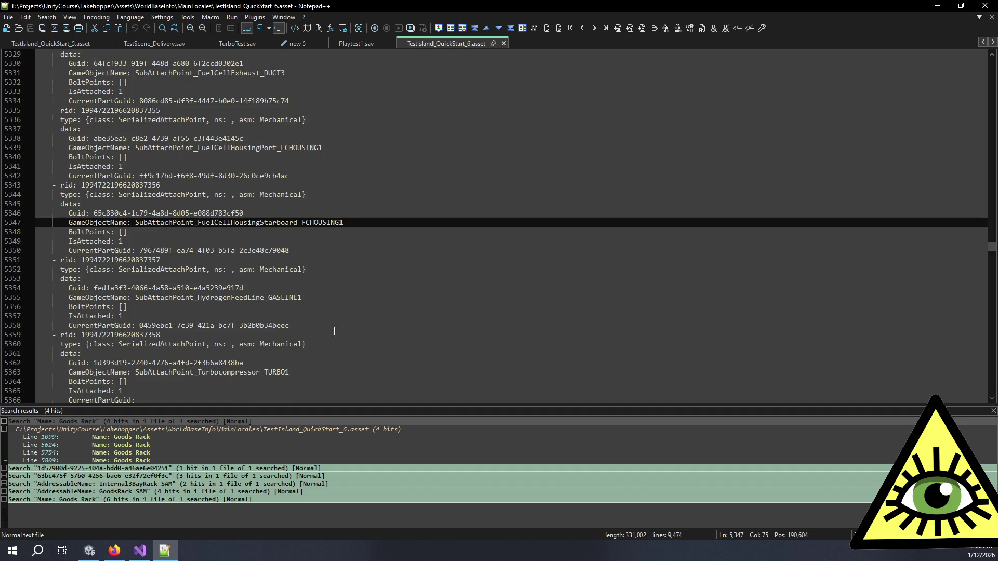
{"action": "left_click", "coordinate": [303, 298]}
{"action": "scroll", "coordinate": [312, 355], "scroll_direction": "down", "scroll_amount": 1}
{"action": "scroll", "coordinate": [312, 354], "scroll_direction": "down", "scroll_amount": 1}
{"action": "left_click", "coordinate": [177, 315]}
{"action": "left_click", "coordinate": [172, 335]}
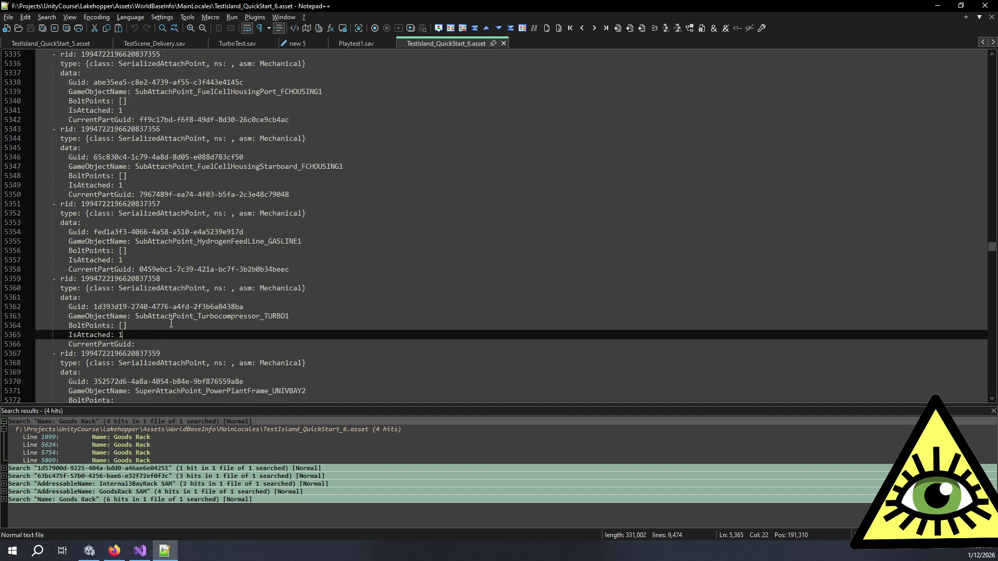
{"action": "key", "text": "BackSpace"}
Set TURBO1's IsAttached to 0, save the asset, and go to its CurrentPartGuid line
{"action": "type", "text": "0"}
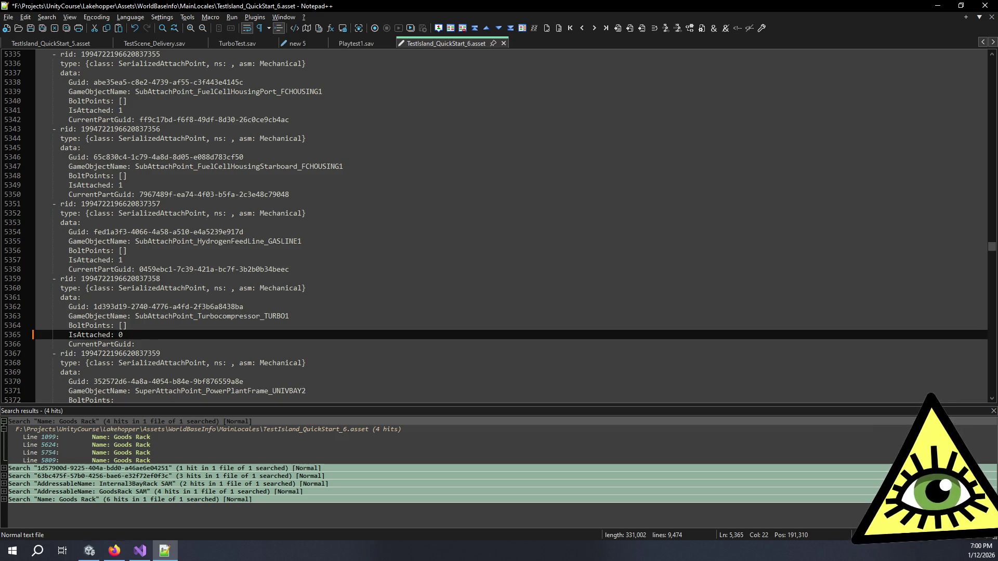
{"action": "key", "text": "ctrl+s"}
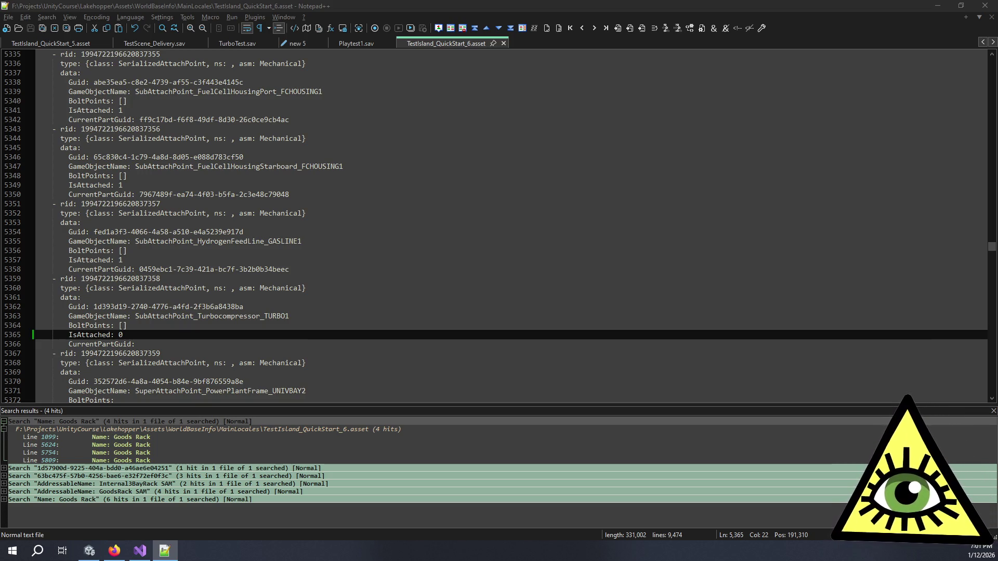
{"action": "key", "text": "alt+Tab"}
{"action": "left_click", "coordinate": [213, 349]}
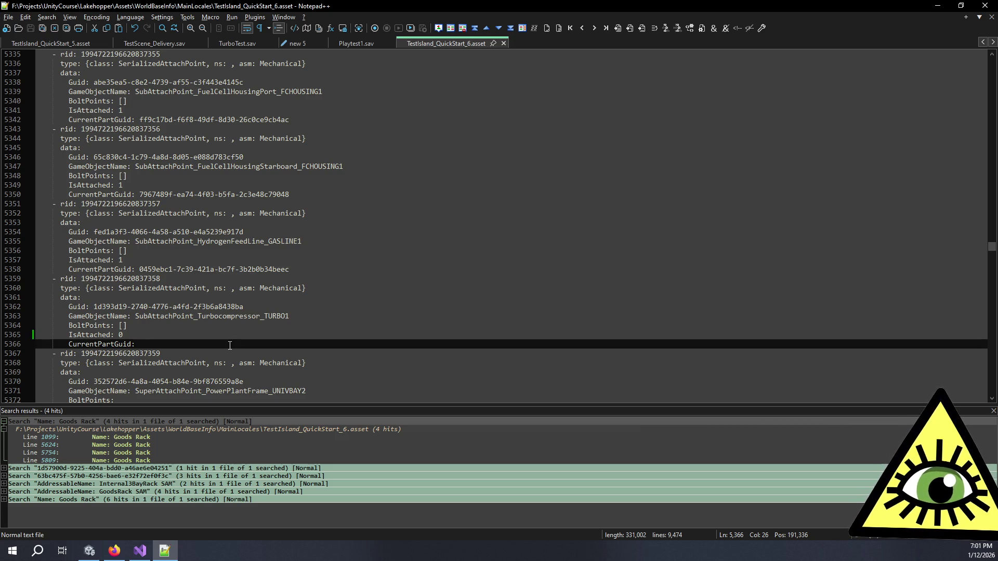
Recheck the TURBO1 point's BoltPoints, IsAttached and empty CurrentPartGuid lines
{"action": "key", "text": "alt+Tab"}
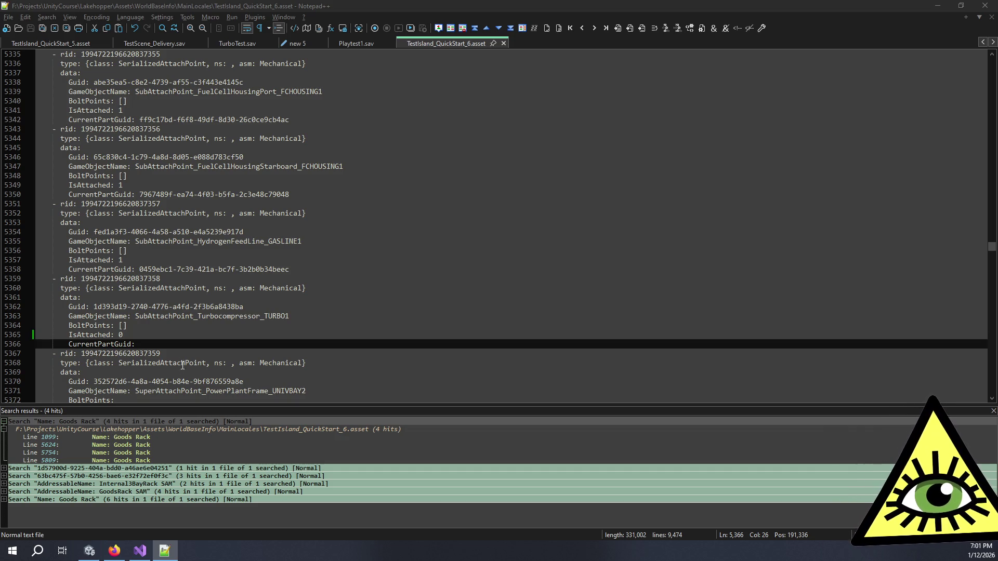
{"action": "left_click", "coordinate": [178, 345]}
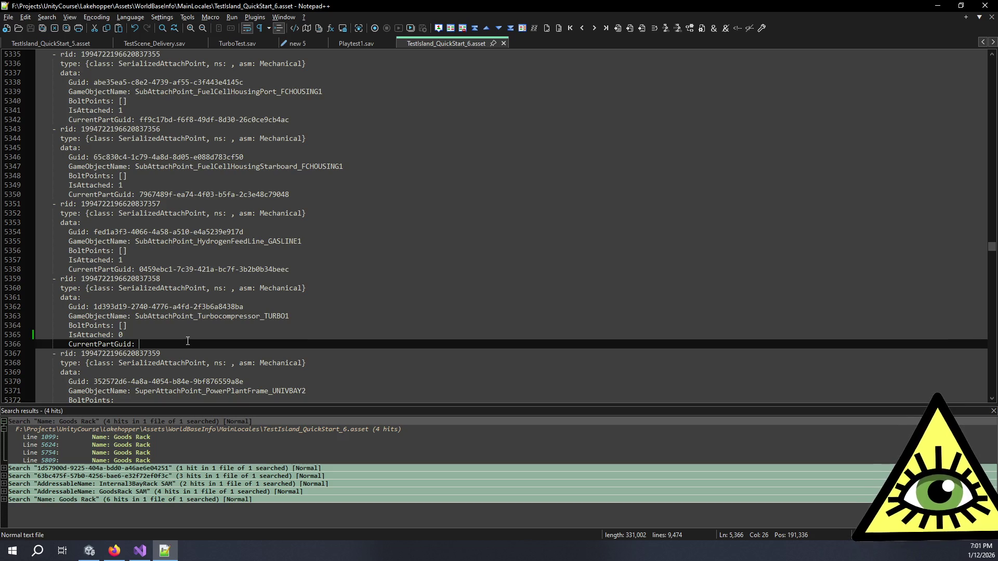
{"action": "left_click", "coordinate": [185, 337]}
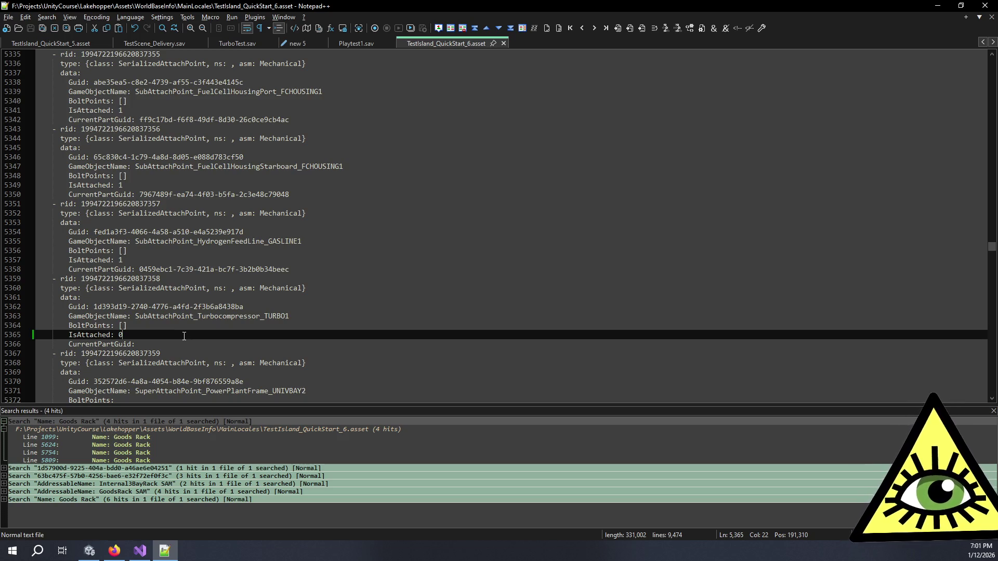
{"action": "left_click", "coordinate": [218, 317]}
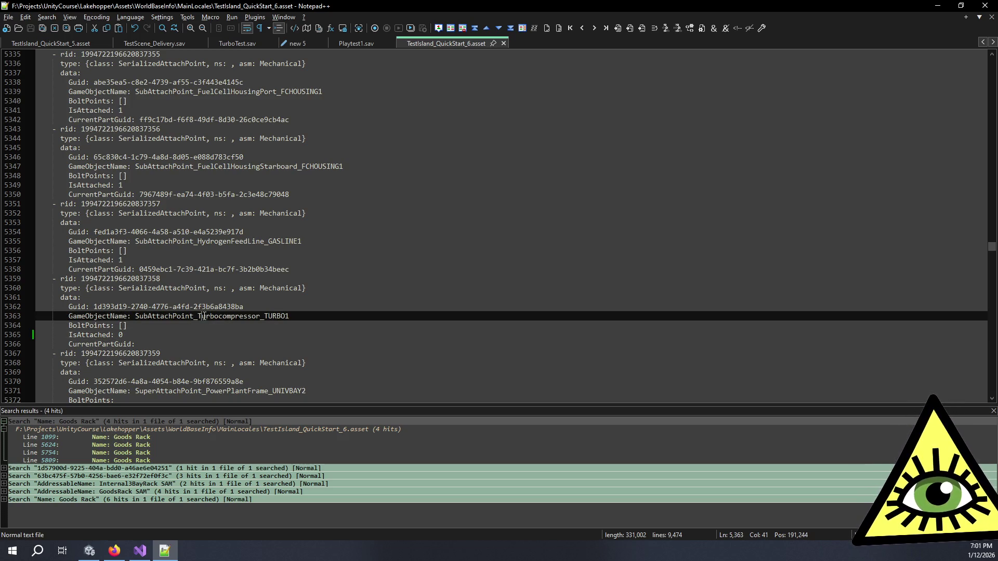
{"action": "left_click", "coordinate": [223, 326]}
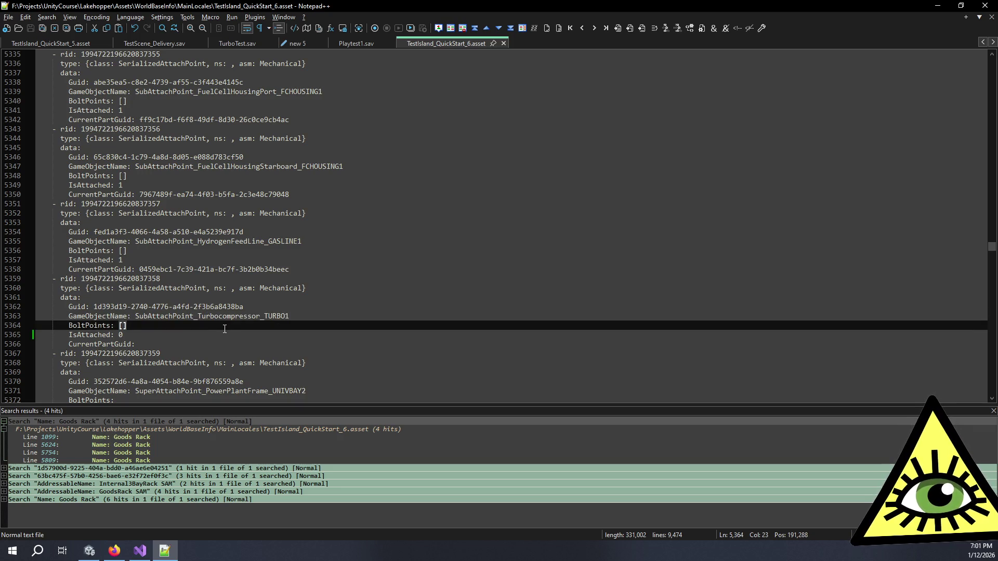
{"action": "left_click", "coordinate": [229, 332]}
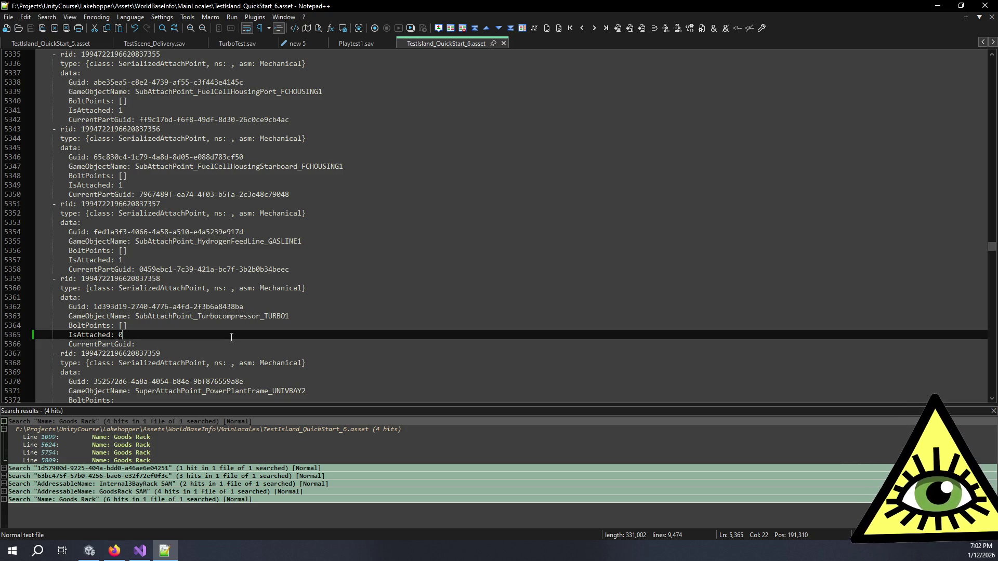
{"action": "left_click", "coordinate": [197, 345]}
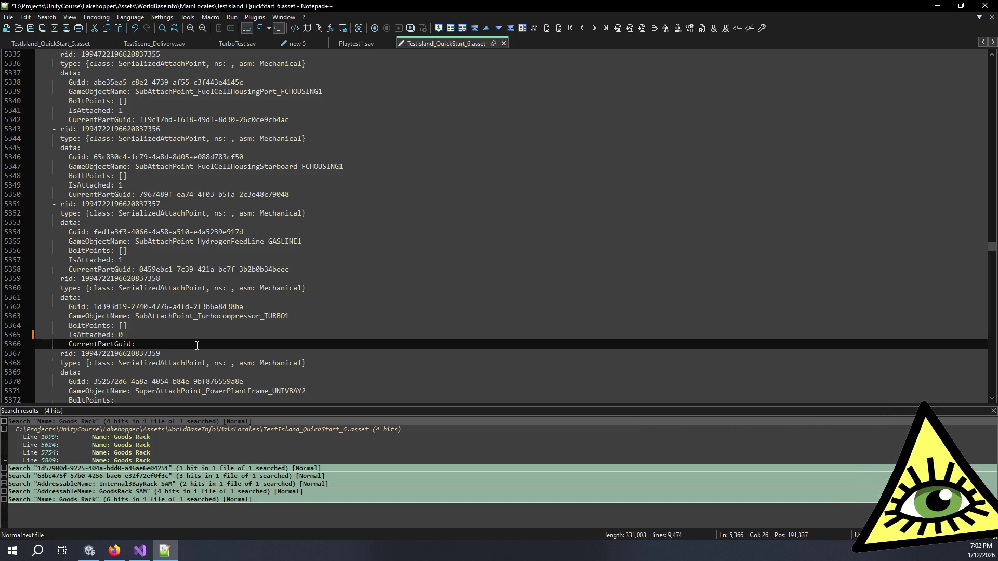
{"action": "left_click_drag", "start_coordinate": [197, 345], "coordinate": [196, 300]}
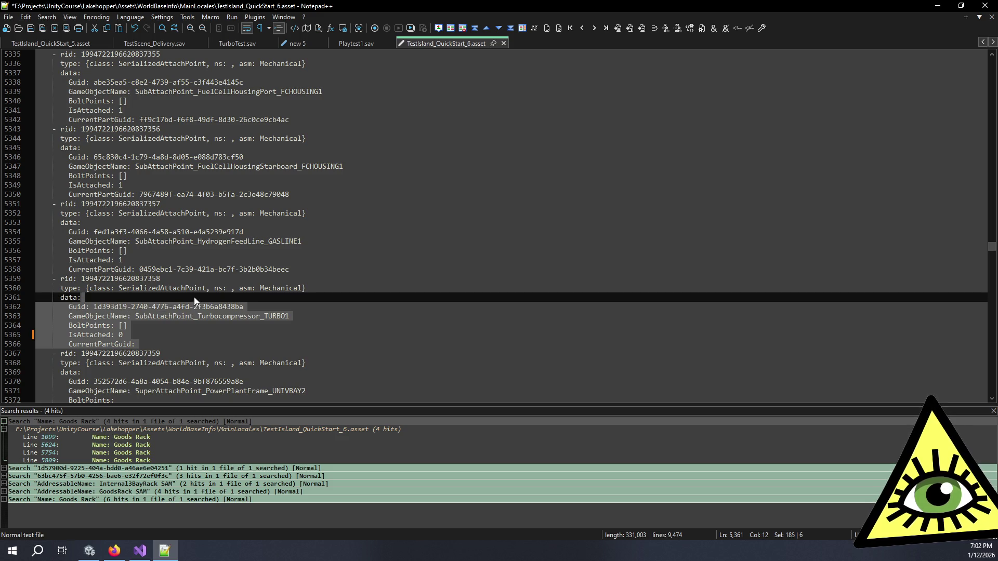
{"action": "left_click", "coordinate": [195, 297]}
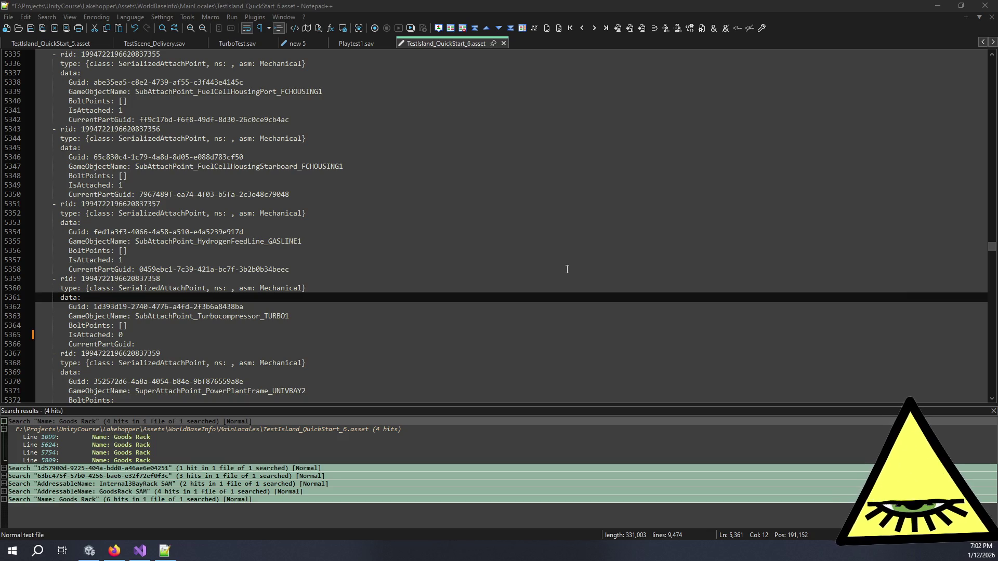
{"action": "left_click", "coordinate": [293, 317]}
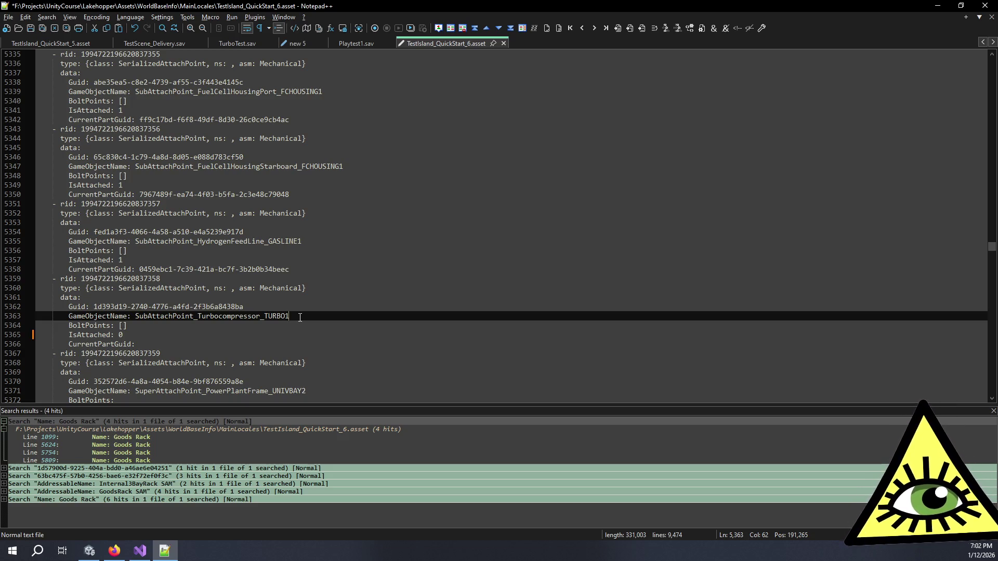
{"action": "key", "text": "Down"}
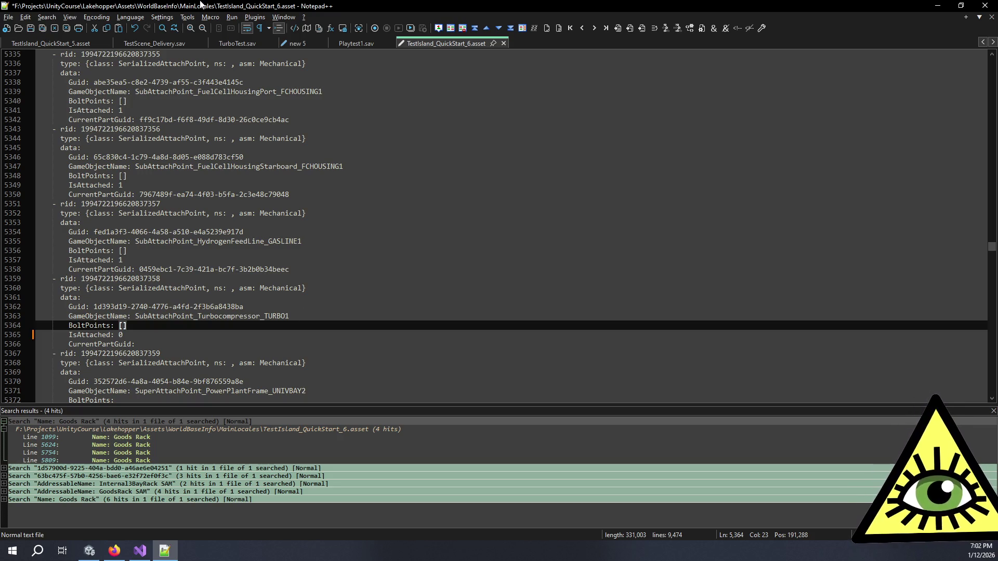
{"action": "key", "text": "Down"}
{"action": "left_click", "coordinate": [170, 344]}
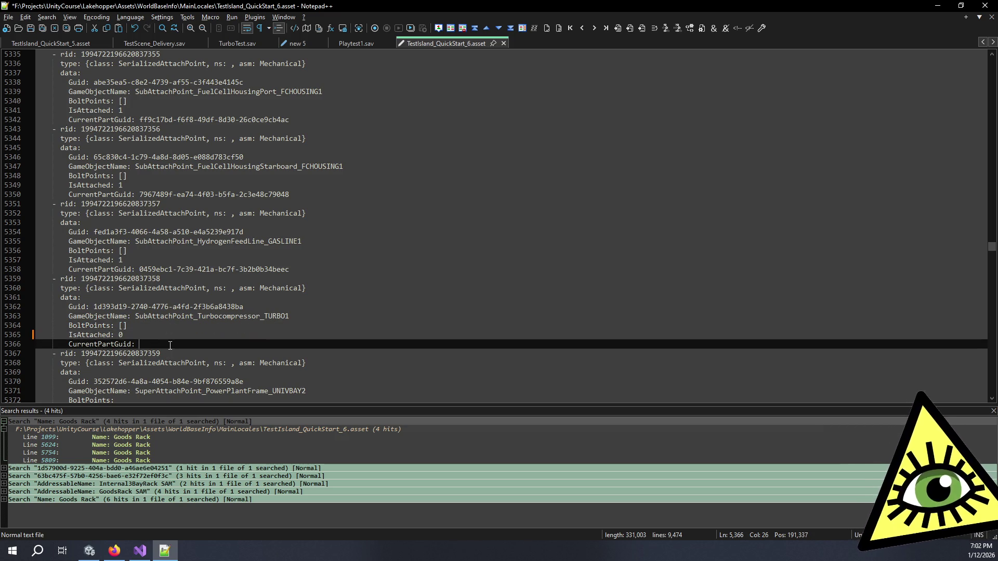
{"action": "left_click", "coordinate": [161, 336]}
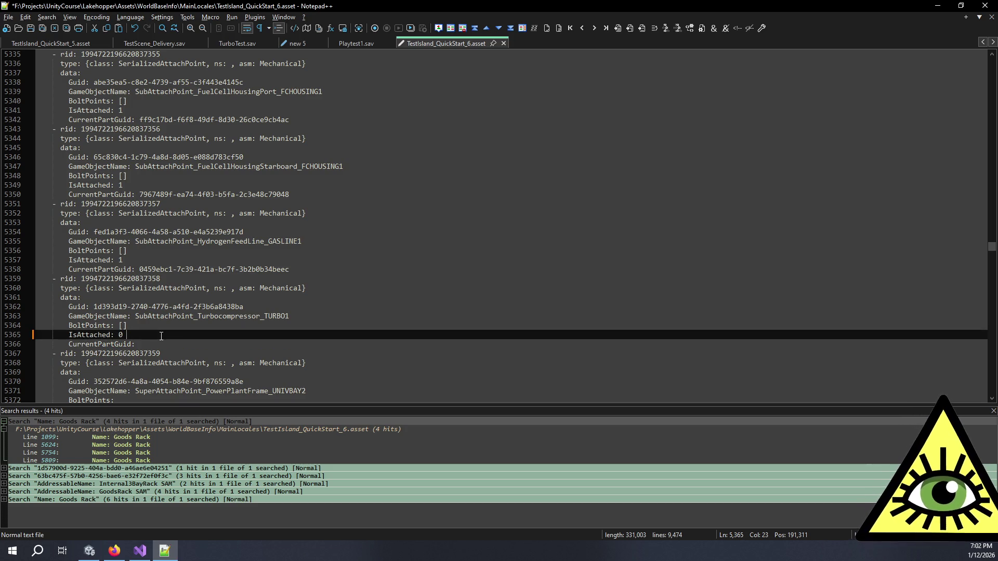
{"action": "left_click", "coordinate": [157, 329]}
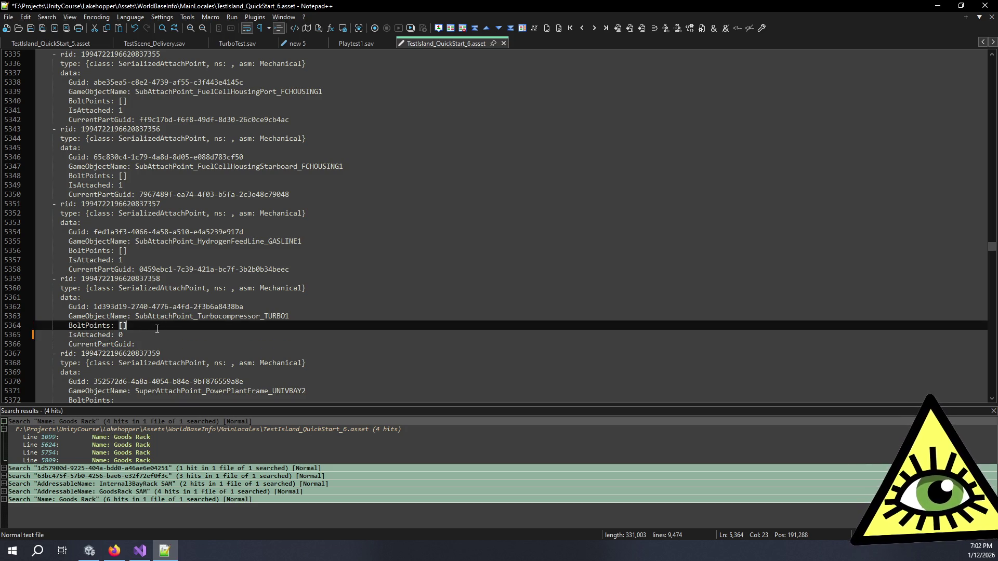
{"action": "double_click", "coordinate": [157, 329]}
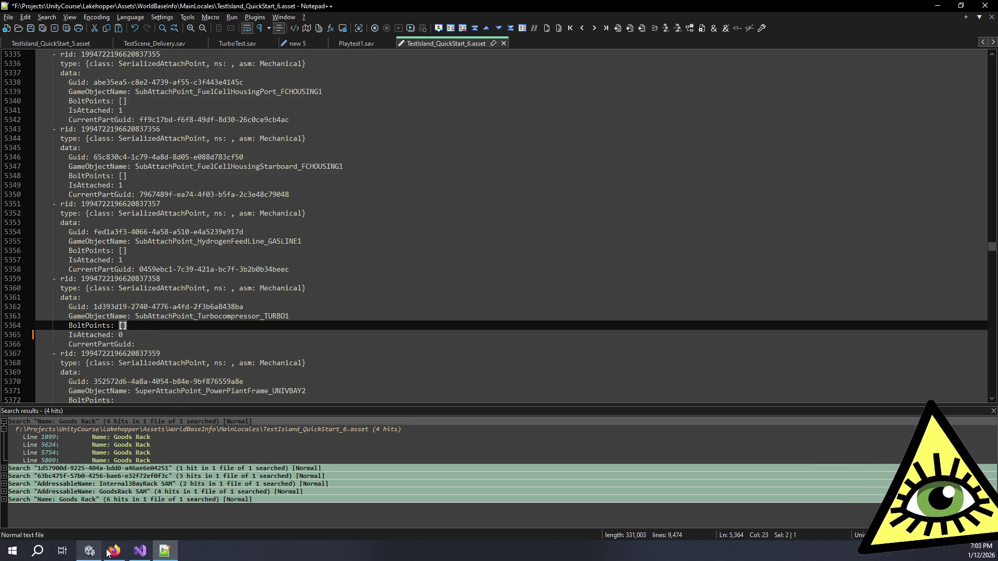
Read the Trello card's notes, then look at SubassemblyManager.cs in Visual Studio
{"action": "mouse_move", "coordinate": [115, 550]}
{"action": "left_click", "coordinate": [124, 510]}
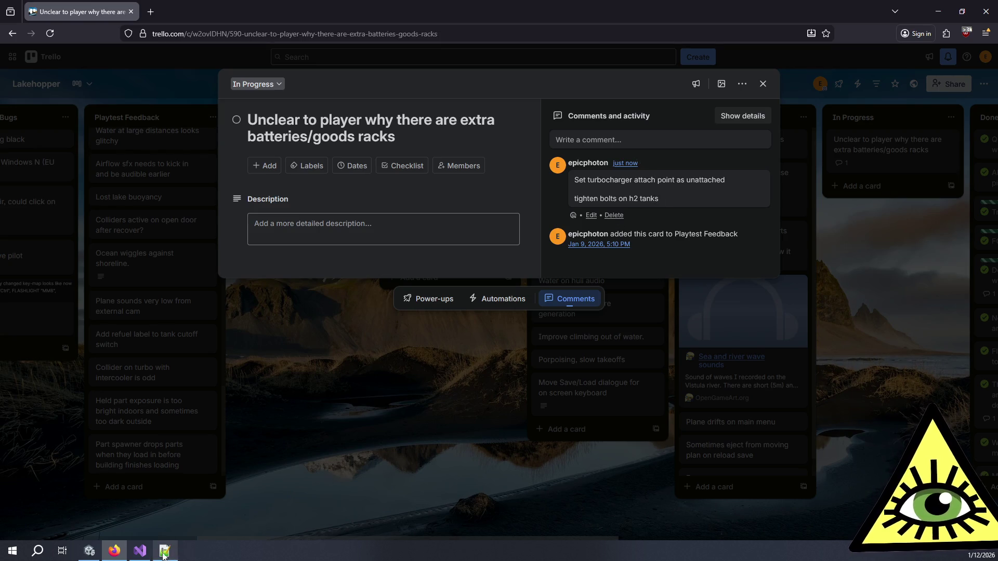
{"action": "left_click", "coordinate": [140, 551]}
{"action": "left_click", "coordinate": [441, 233]}
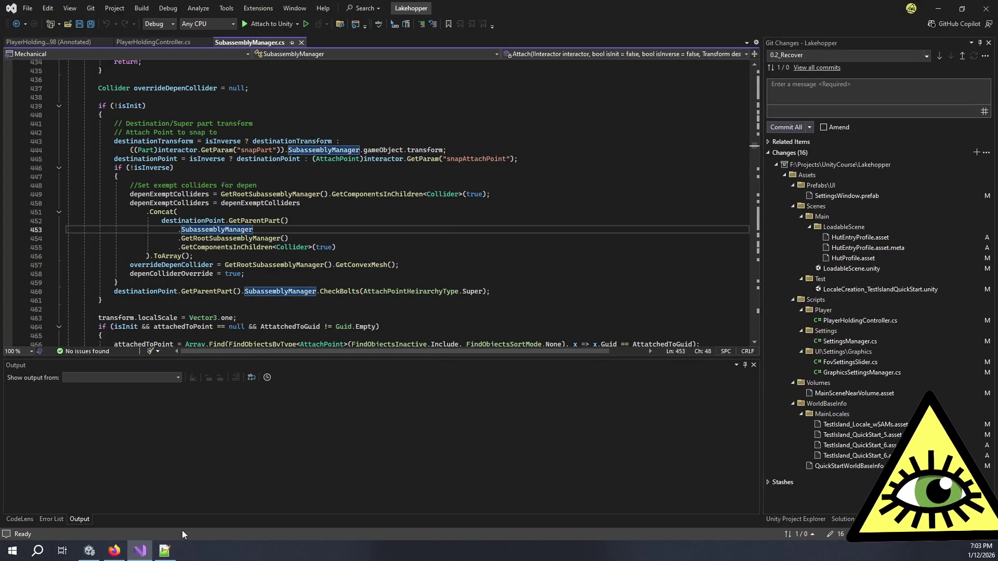
Back in Notepad++, step through 'Aux' matches to the Aux LH2 Tank part entry
{"action": "left_click", "coordinate": [164, 551]}
{"action": "double_click", "coordinate": [420, 168]}
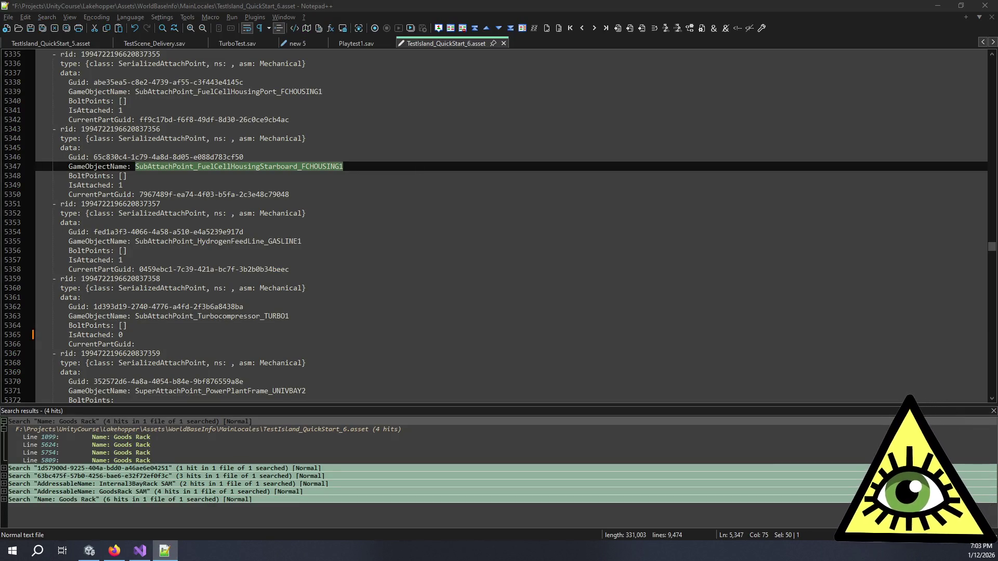
{"action": "key", "text": "F3"}
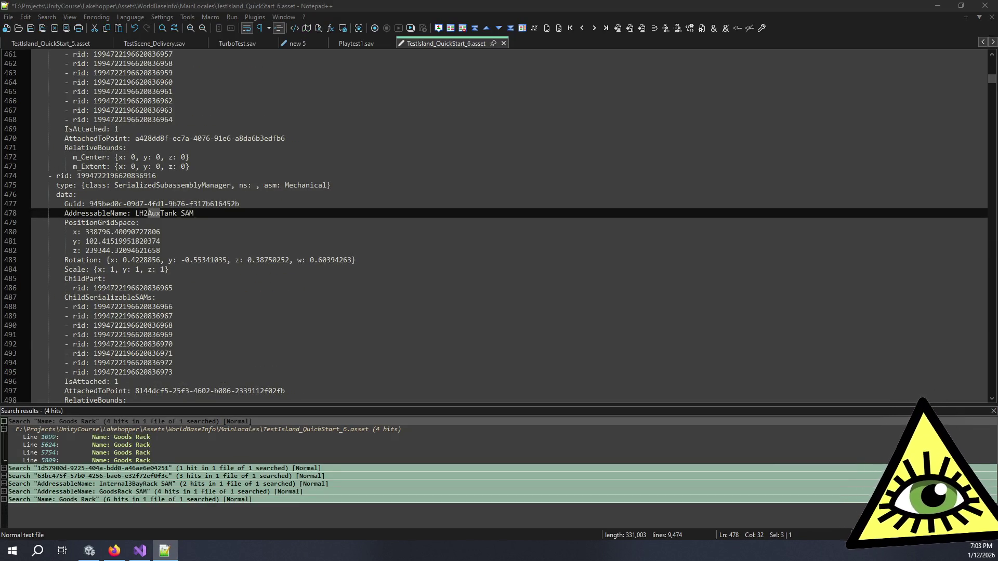
{"action": "key", "text": "F3"}
{"action": "key", "text": "F3"}
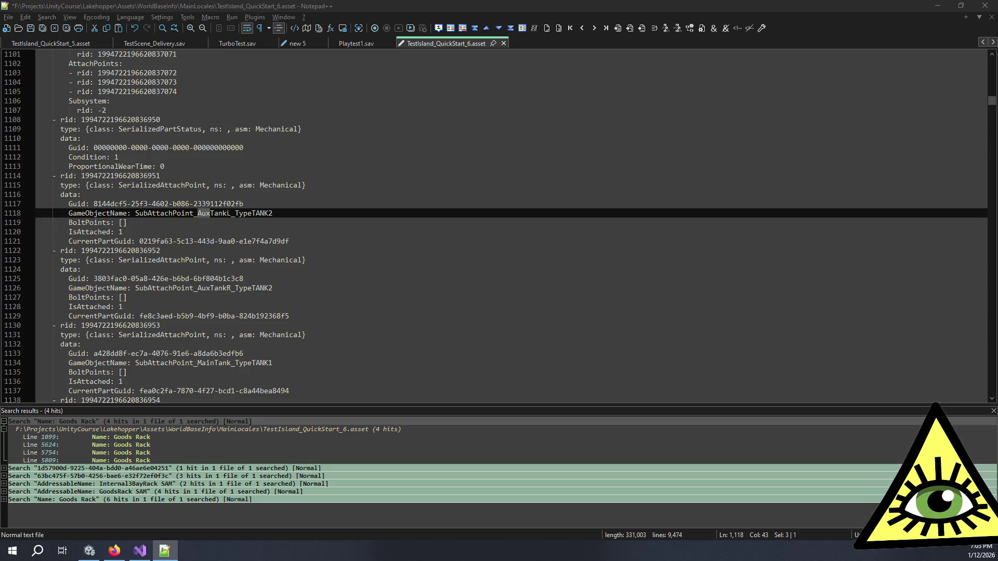
{"action": "key", "text": "ctrl+F3"}
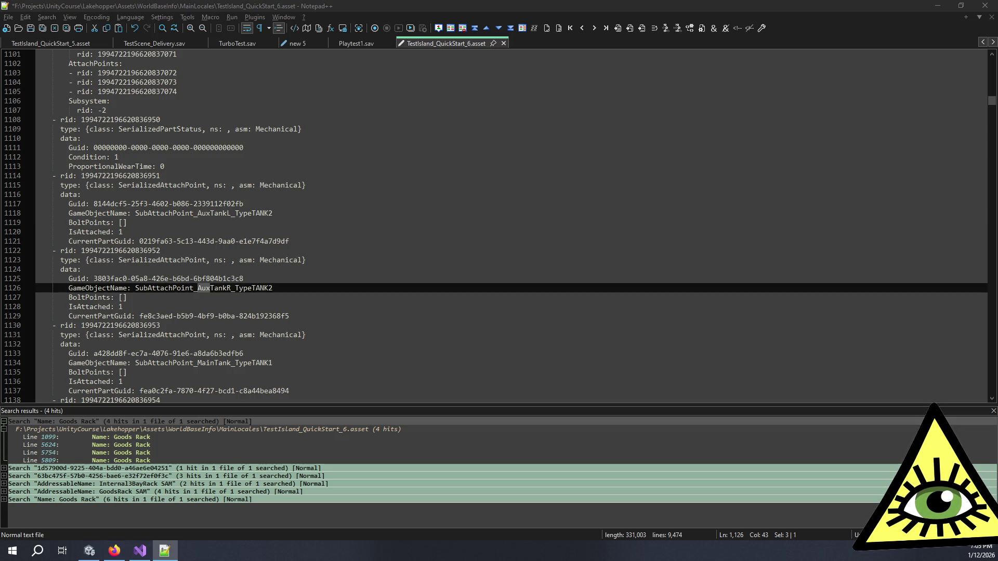
{"action": "key", "text": "ctrl+F3"}
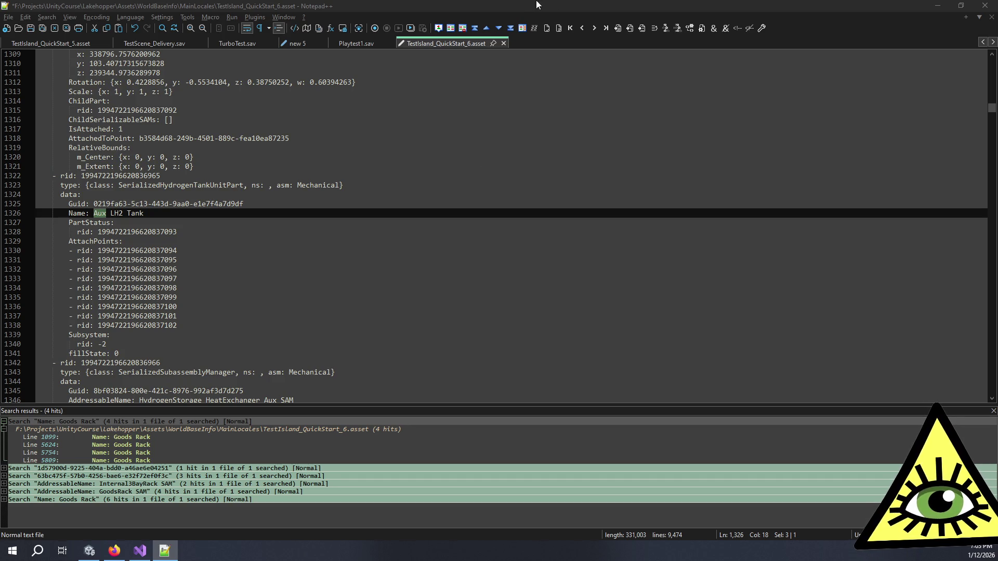
{"action": "double_click", "coordinate": [142, 326]}
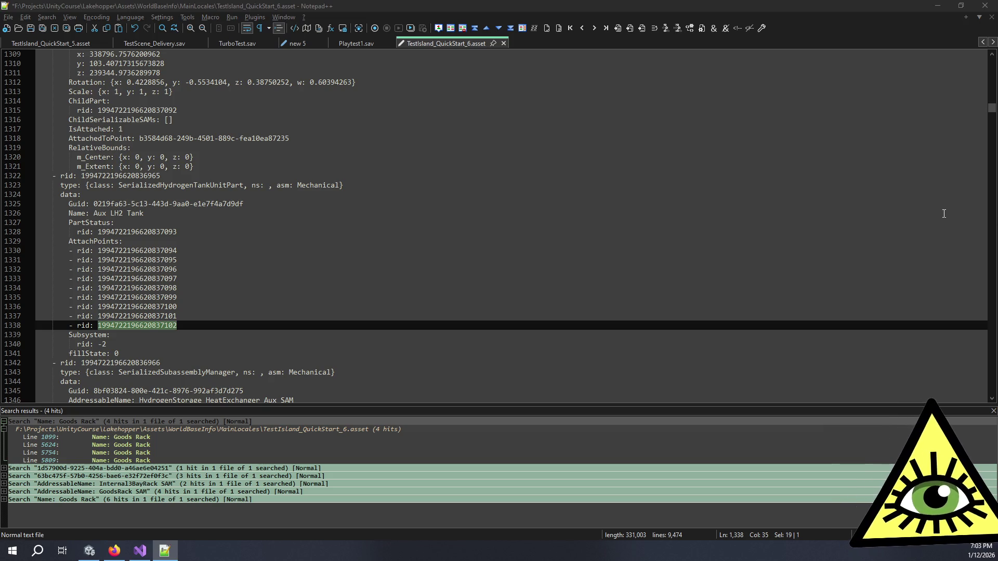
{"action": "key", "text": "ctrl+F3"}
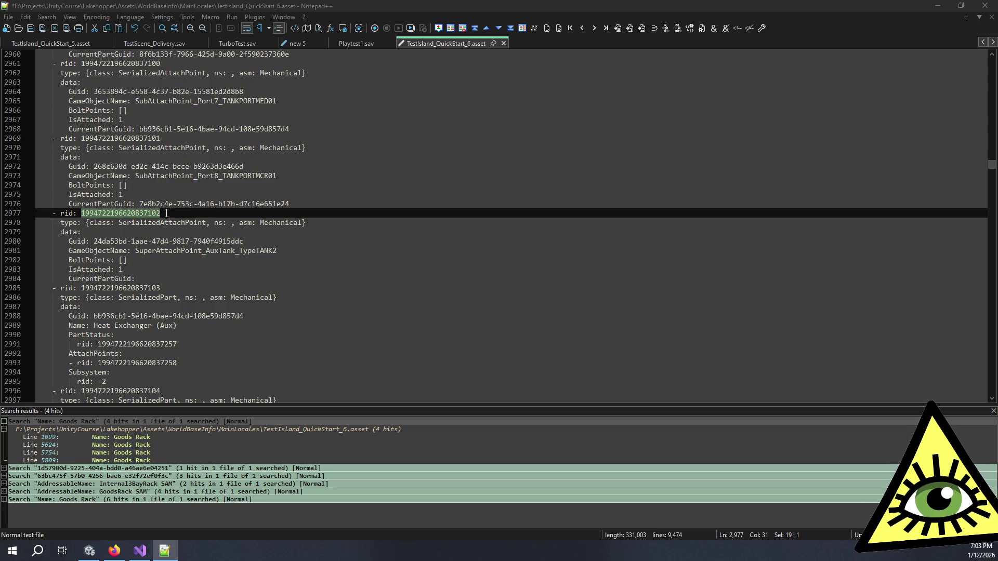
{"action": "scroll", "coordinate": [165, 212], "scroll_direction": "up", "scroll_amount": 2}
{"action": "scroll", "coordinate": [138, 123], "scroll_direction": "up", "scroll_amount": 4}
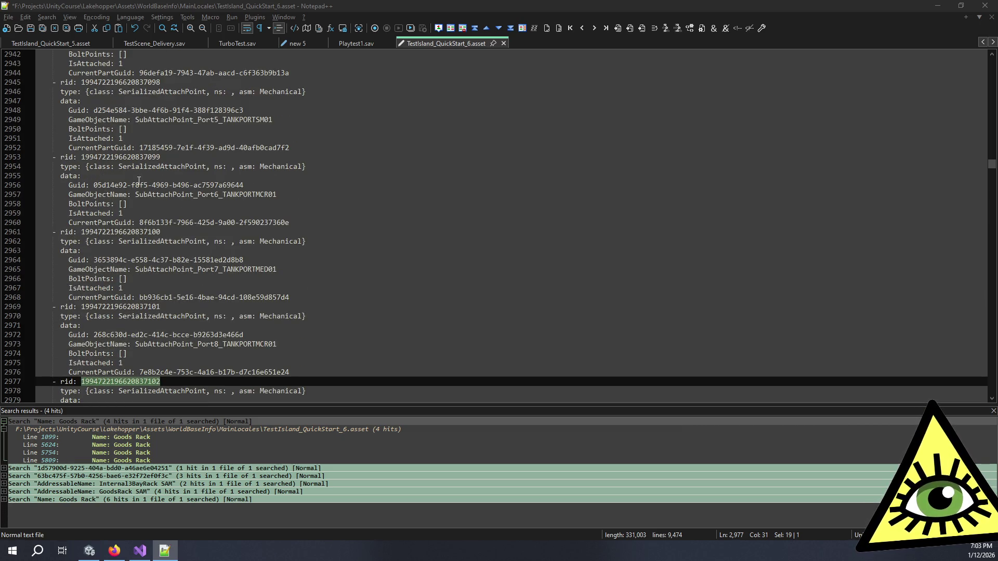
{"action": "scroll", "coordinate": [136, 204], "scroll_direction": "up", "scroll_amount": 2}
{"action": "scroll", "coordinate": [137, 205], "scroll_direction": "up", "scroll_amount": 4}
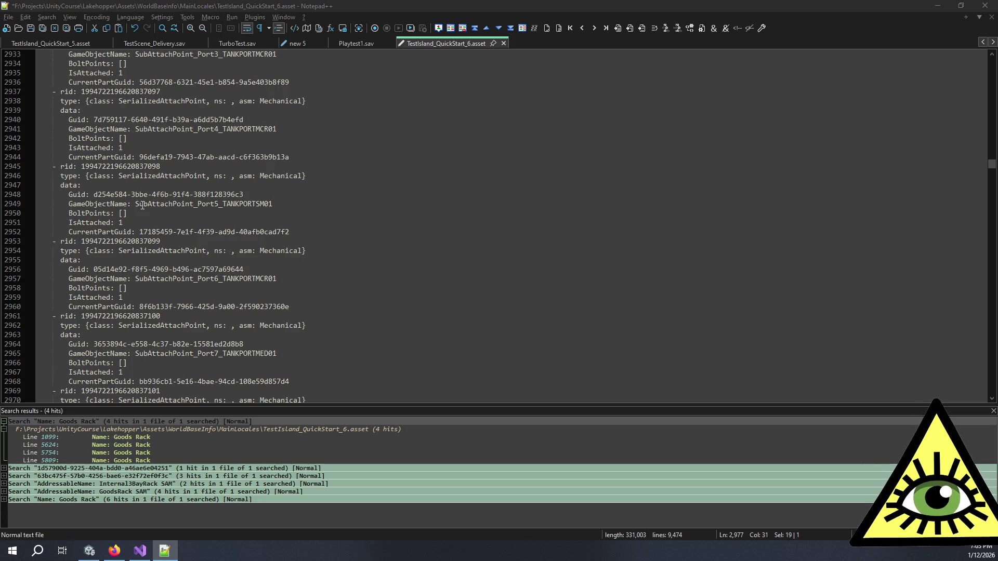
{"action": "scroll", "coordinate": [143, 205], "scroll_direction": "down", "scroll_amount": 10}
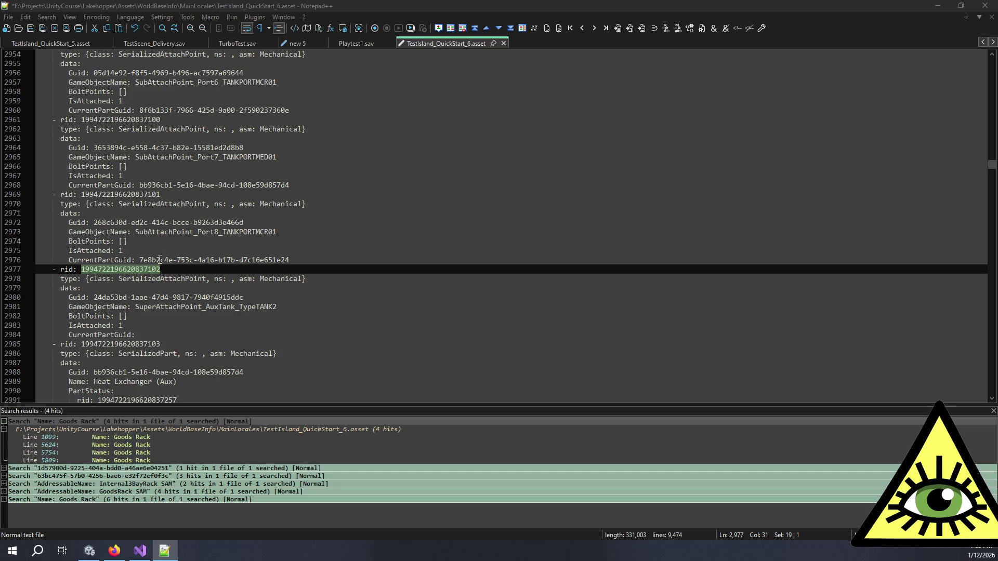
{"action": "scroll", "coordinate": [156, 257], "scroll_direction": "up", "scroll_amount": 7}
{"action": "scroll", "coordinate": [151, 249], "scroll_direction": "up", "scroll_amount": 4}
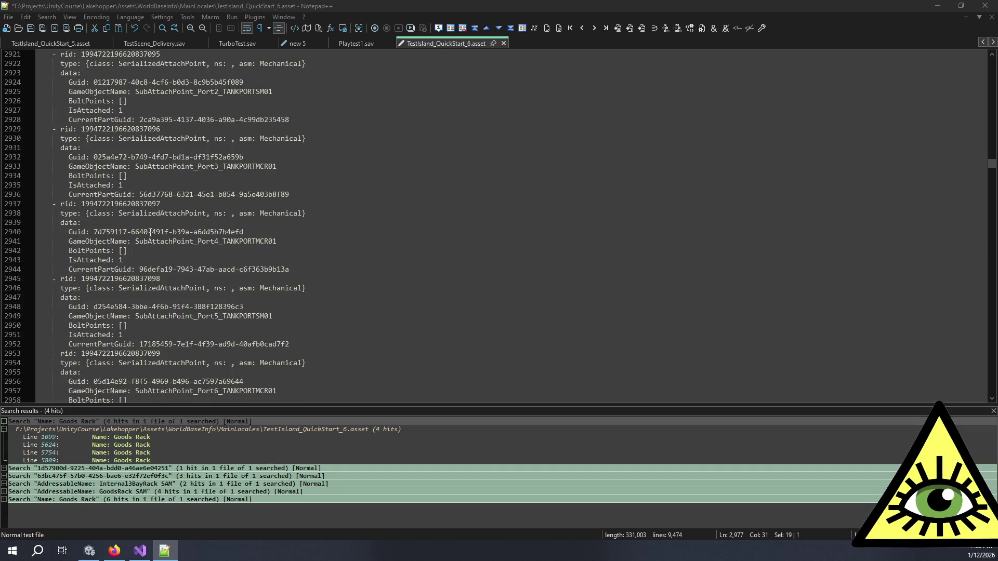
{"action": "scroll", "coordinate": [150, 232], "scroll_direction": "up", "scroll_amount": 3}
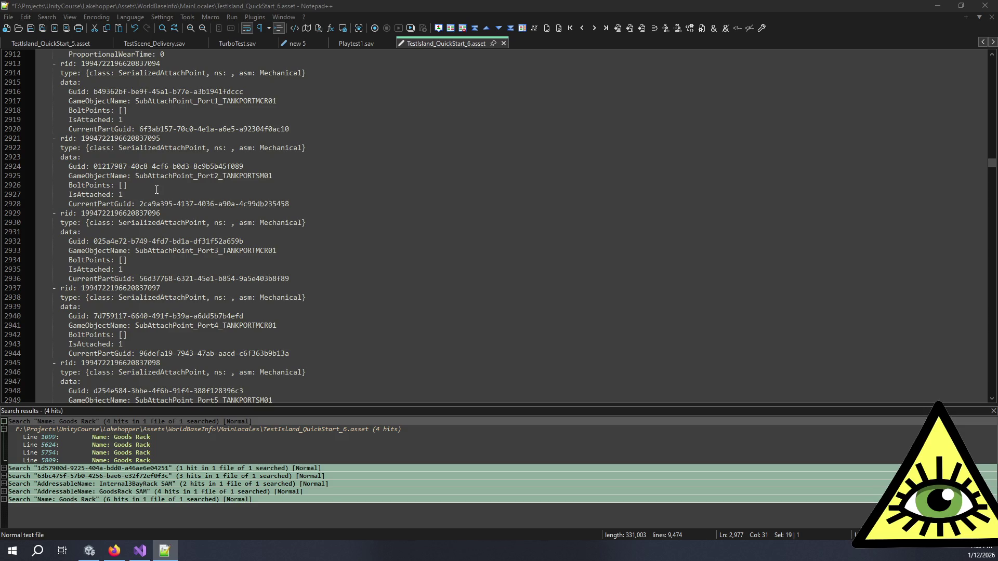
{"action": "scroll", "coordinate": [156, 189], "scroll_direction": "up", "scroll_amount": 3}
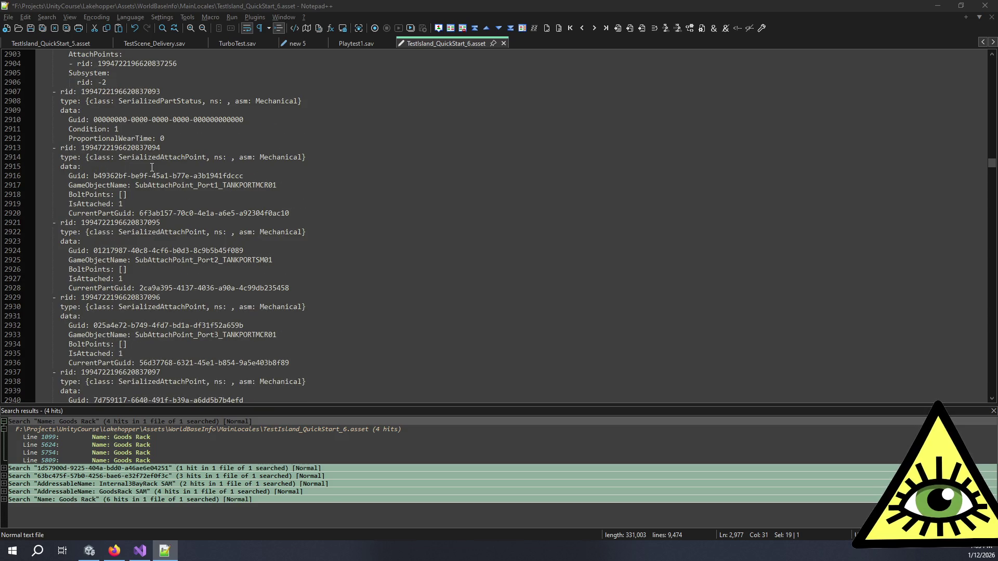
Move from the Port1 BoltPoints line to the AuxTank point's empty BoltPoints list
{"action": "left_click", "coordinate": [154, 194]}
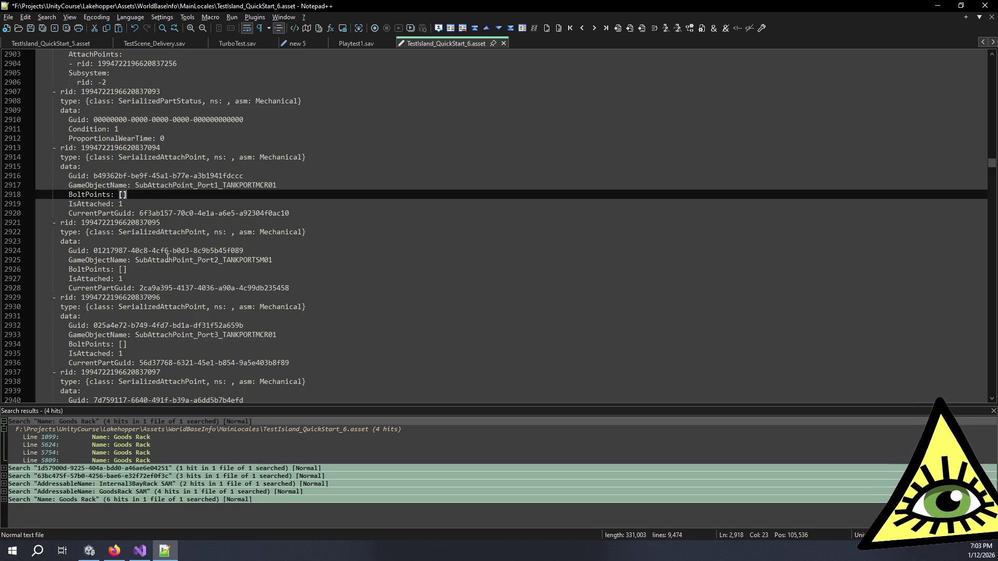
{"action": "scroll", "coordinate": [165, 268], "scroll_direction": "down", "scroll_amount": 4}
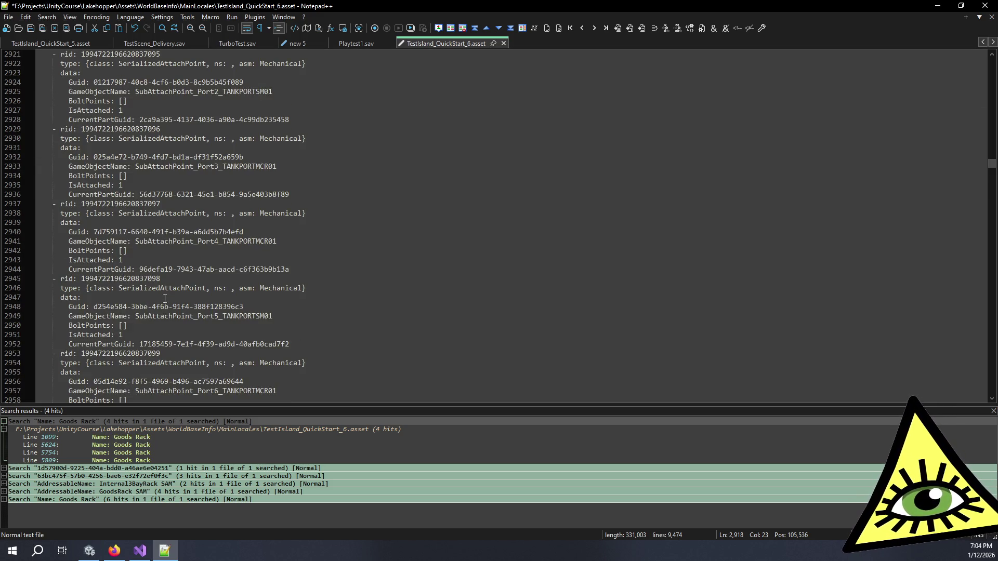
{"action": "scroll", "coordinate": [165, 291], "scroll_direction": "down", "scroll_amount": 4}
{"action": "scroll", "coordinate": [167, 306], "scroll_direction": "down", "scroll_amount": 5}
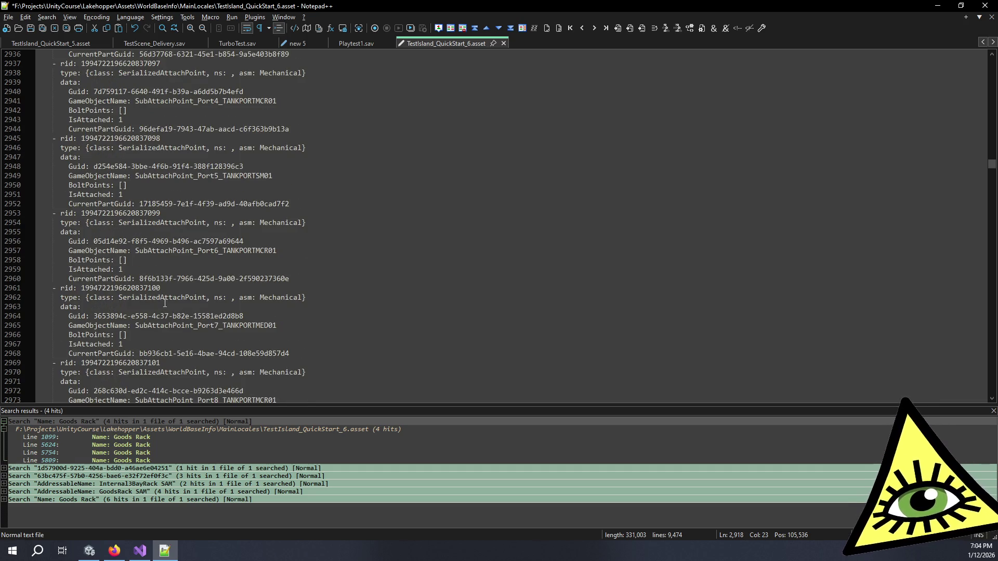
{"action": "scroll", "coordinate": [164, 308], "scroll_direction": "down", "scroll_amount": 2}
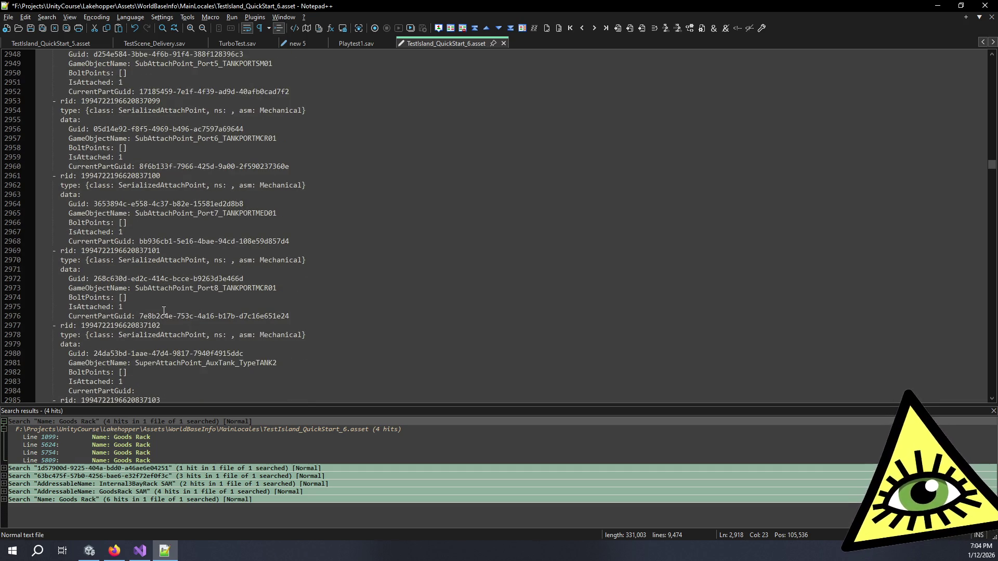
{"action": "scroll", "coordinate": [161, 293], "scroll_direction": "down", "scroll_amount": 1}
{"action": "left_click", "coordinate": [162, 335]}
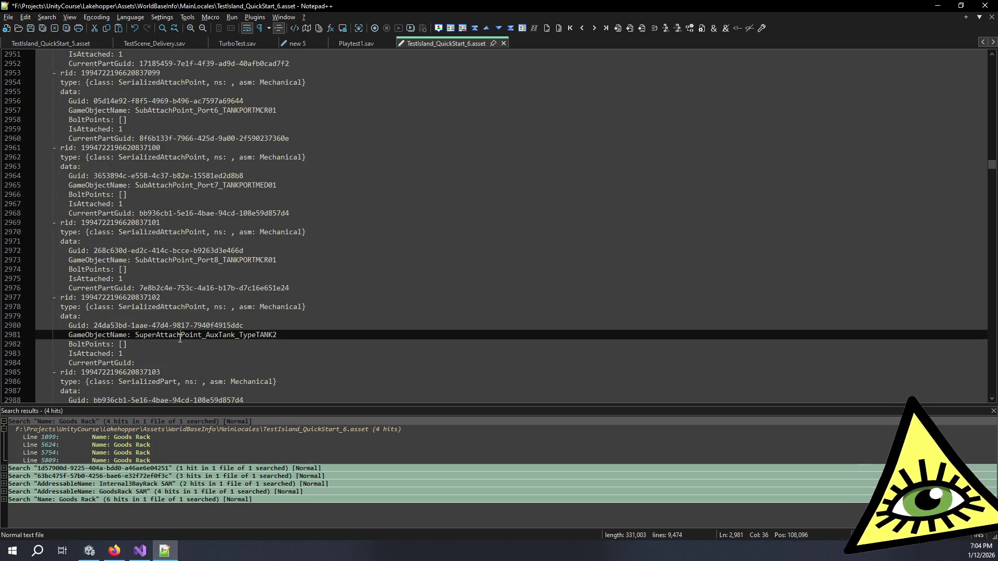
{"action": "key", "text": "Down"}
{"action": "key", "text": "Down"}
{"action": "left_click", "coordinate": [156, 348]}
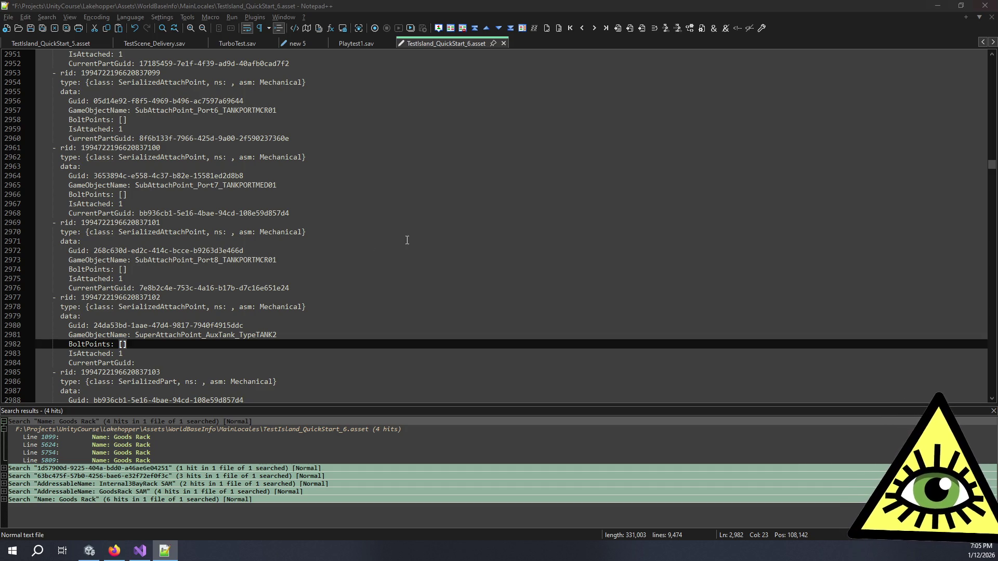
Focus the editor on SuperAttachPoint_AuxTank_TypeTANK2's empty BoltPoints entry at line 2982
{"action": "left_click", "coordinate": [252, 346]}
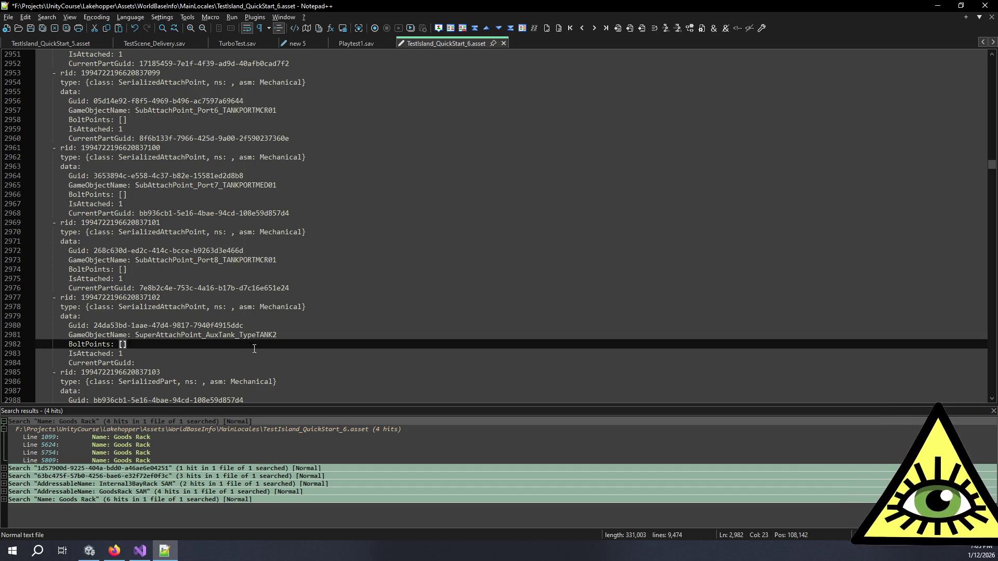
Inspect the PartStatus rid on line 2991, then open the filled BoltPoints hit on line 1693
{"action": "scroll", "coordinate": [254, 344], "scroll_direction": "down", "scroll_amount": 2}
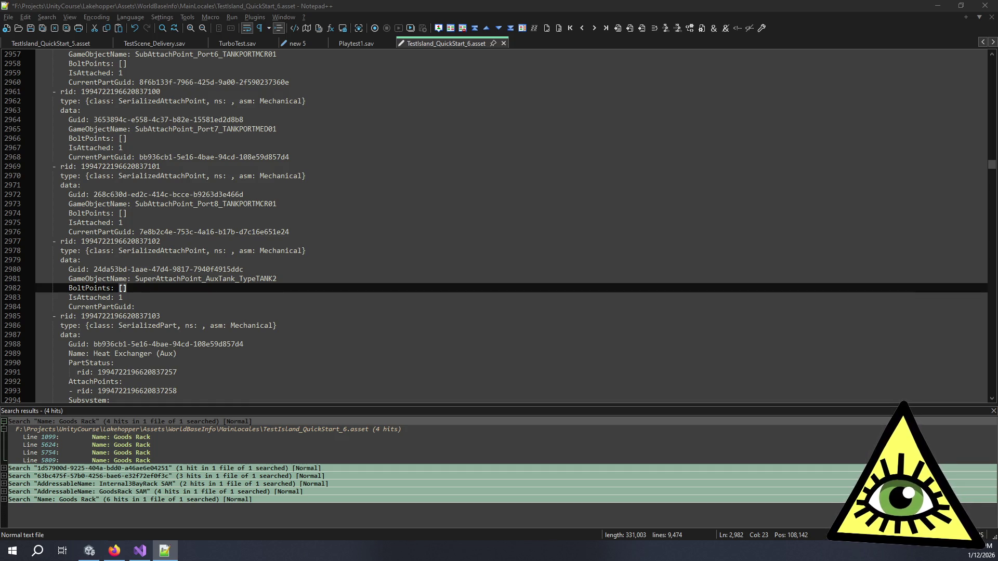
{"action": "scroll", "coordinate": [296, 424], "scroll_direction": "down", "scroll_amount": 15}
{"action": "scroll", "coordinate": [296, 424], "scroll_direction": "down", "scroll_amount": 20}
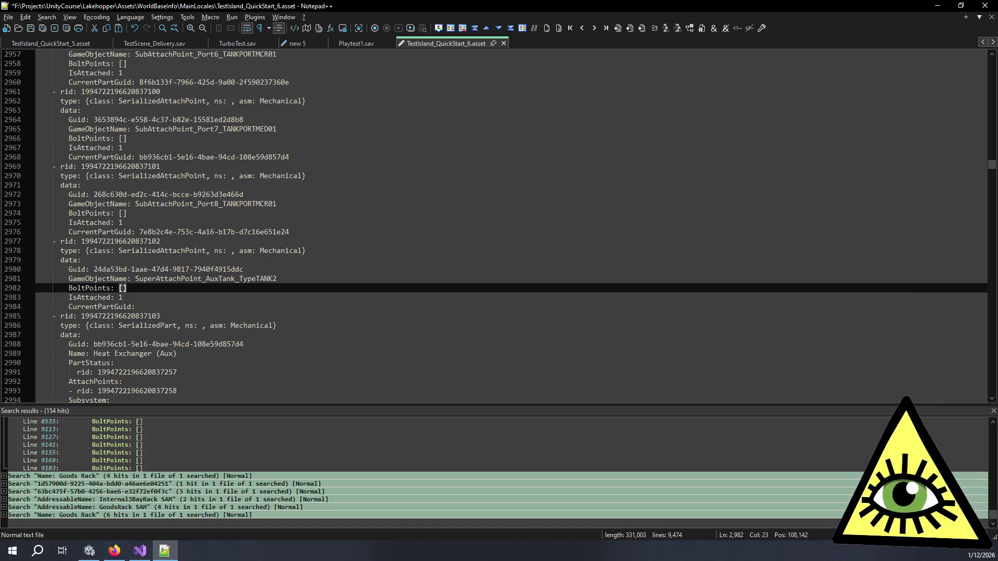
{"action": "double_click", "coordinate": [138, 373]}
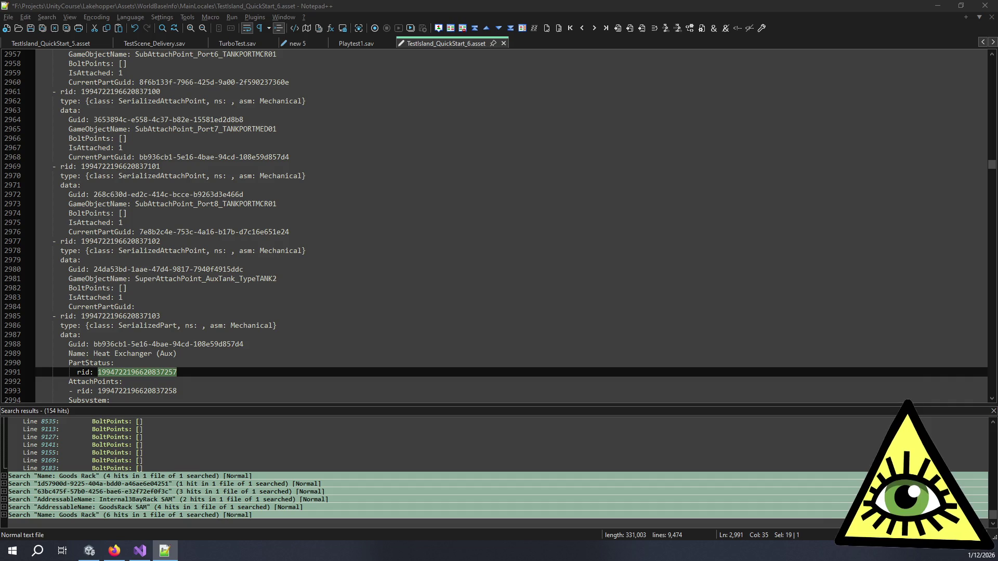
{"action": "scroll", "coordinate": [455, 459], "scroll_direction": "up", "scroll_amount": 5}
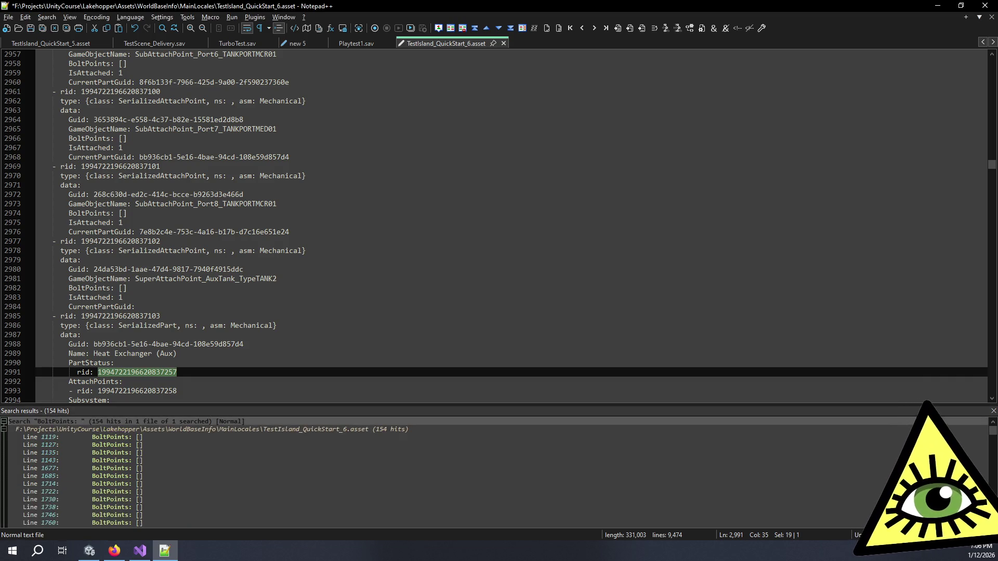
{"action": "scroll", "coordinate": [515, 389], "scroll_direction": "down", "scroll_amount": 6}
{"action": "scroll", "coordinate": [456, 458], "scroll_direction": "up", "scroll_amount": 5}
{"action": "scroll", "coordinate": [456, 458], "scroll_direction": "down", "scroll_amount": 15}
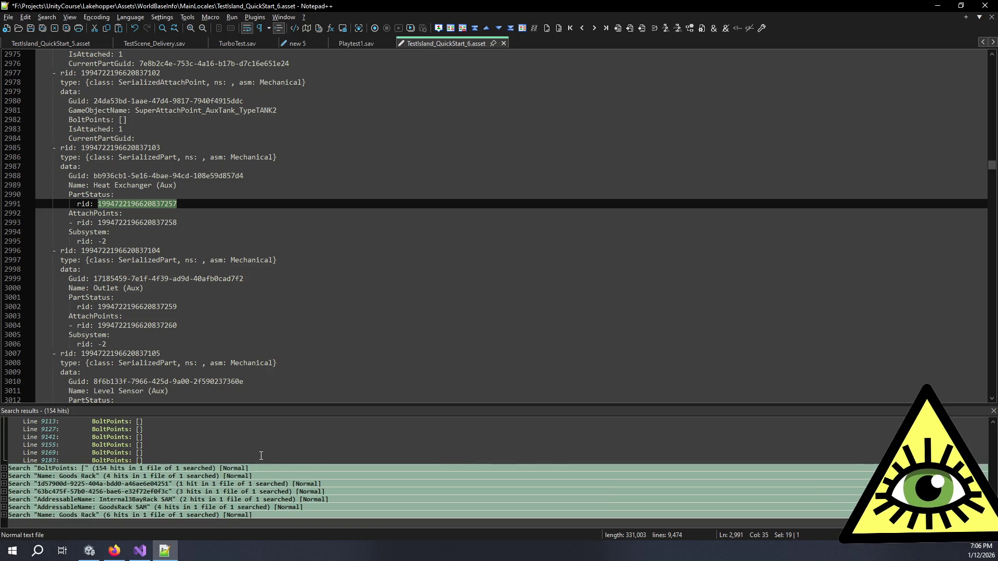
{"action": "scroll", "coordinate": [265, 452], "scroll_direction": "up", "scroll_amount": 20}
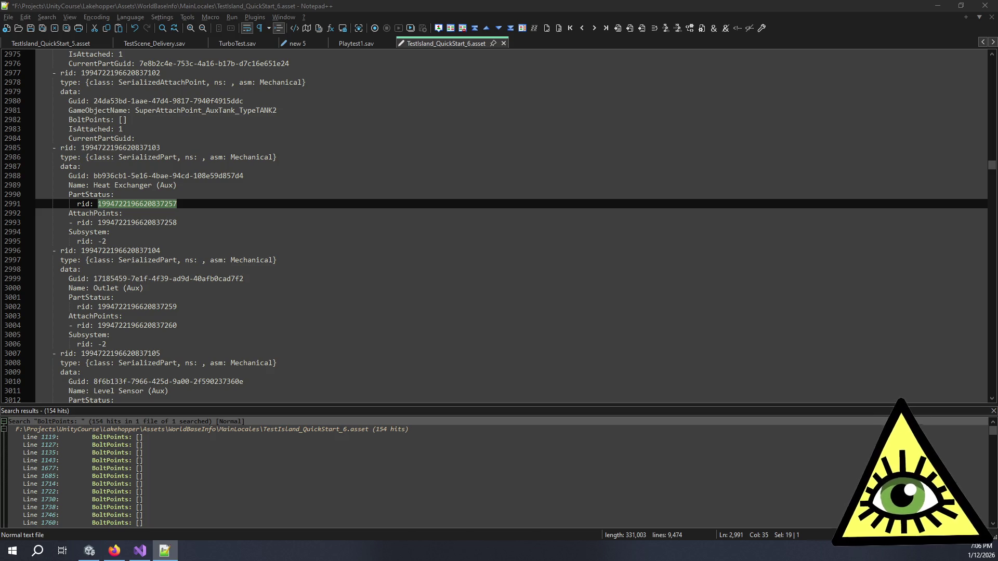
{"action": "double_click", "coordinate": [147, 483]}
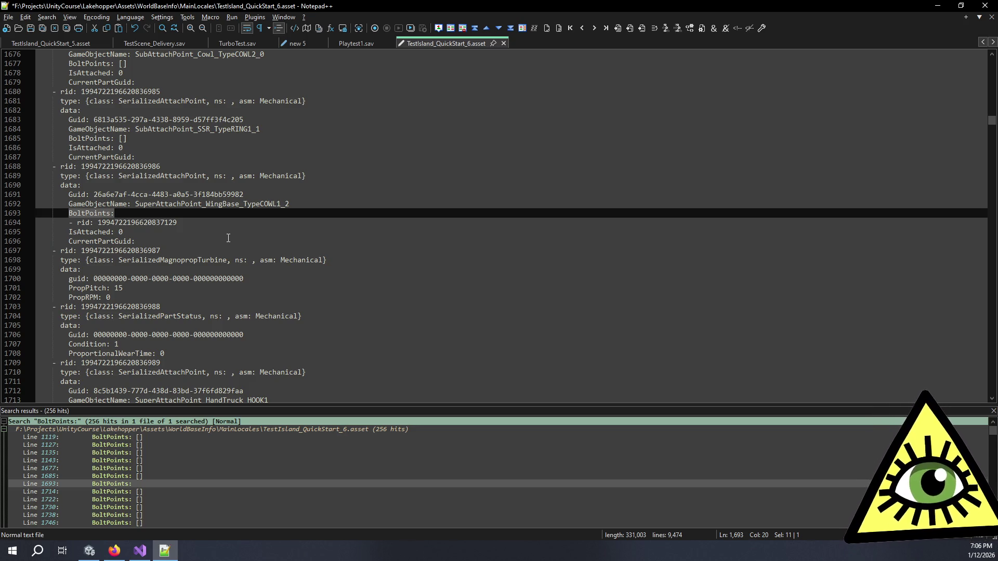
{"action": "double_click", "coordinate": [166, 223]}
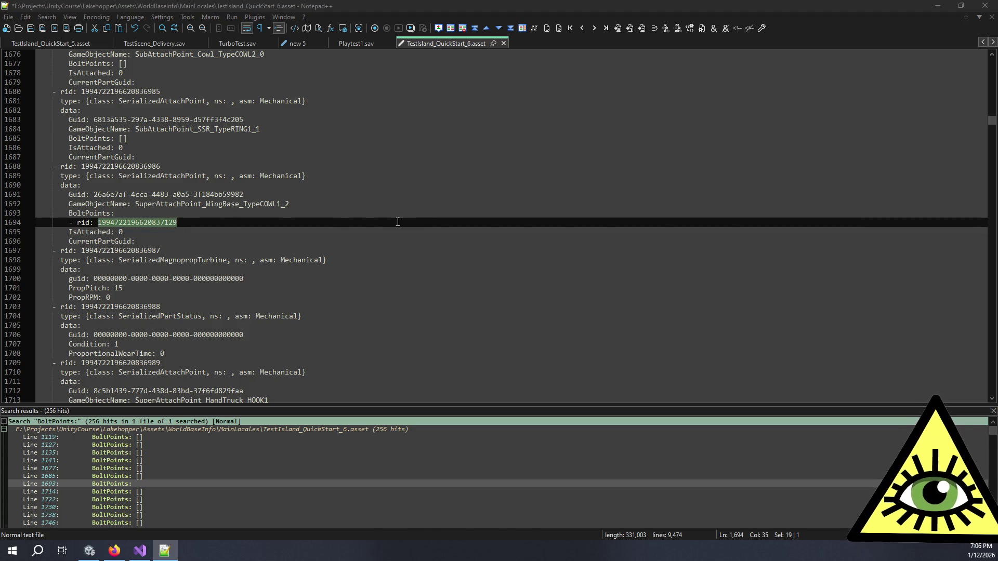
{"action": "key", "text": "ctrl+F3"}
{"action": "mouse_move", "coordinate": [118, 260]}
{"action": "left_mouse_down"}
{"action": "mouse_move", "coordinate": [73, 213]}
{"action": "mouse_move", "coordinate": [54, 212]}
{"action": "left_mouse_up"}
{"action": "key", "text": "ctrl+c"}
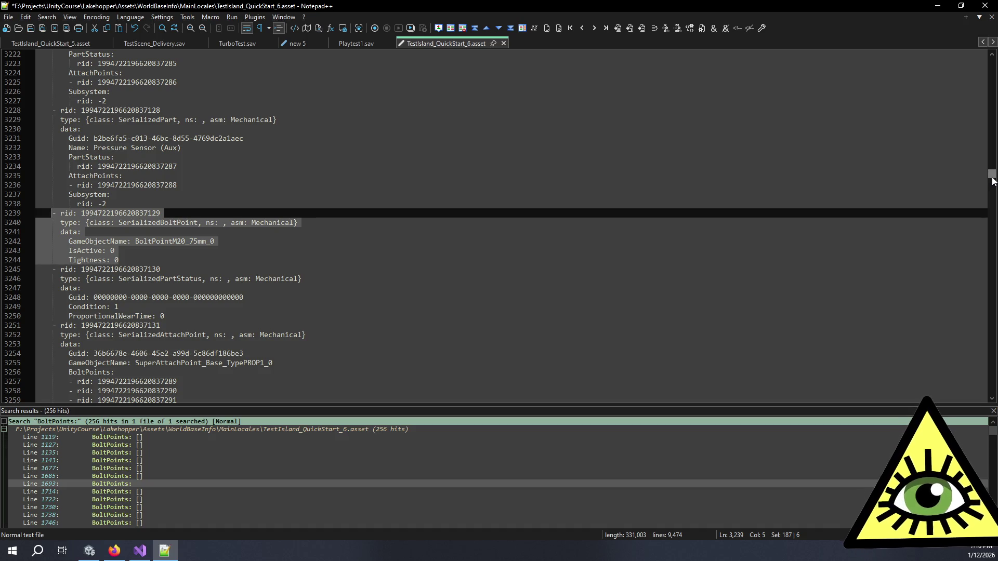
{"action": "left_click_drag", "start_coordinate": [992, 181], "coordinate": [987, 396]}
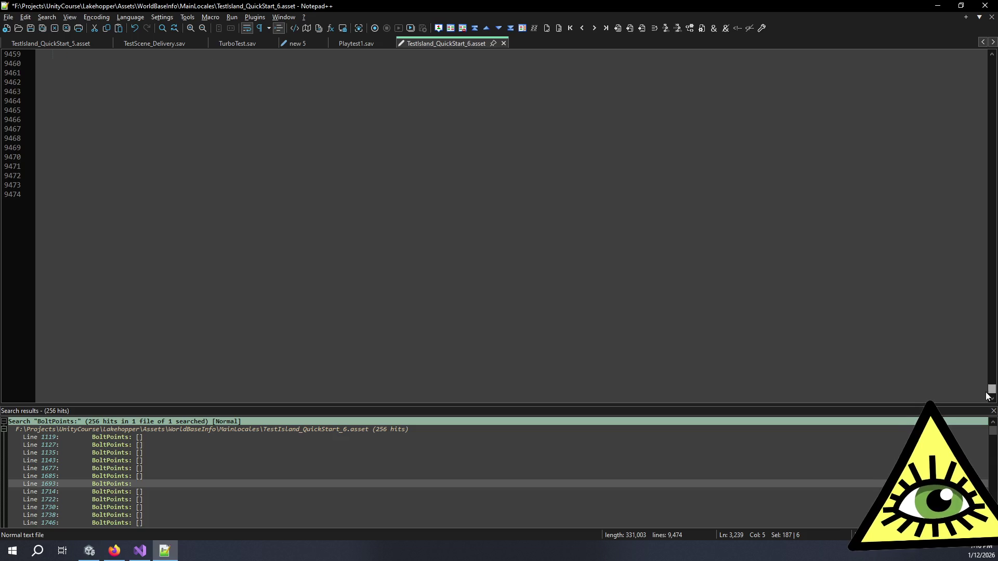
Paste four copies of the BoltPointM20_75mm_0 block at the end of the file
{"action": "left_click", "coordinate": [156, 192]}
{"action": "scroll", "coordinate": [161, 170], "scroll_direction": "up", "scroll_amount": 1}
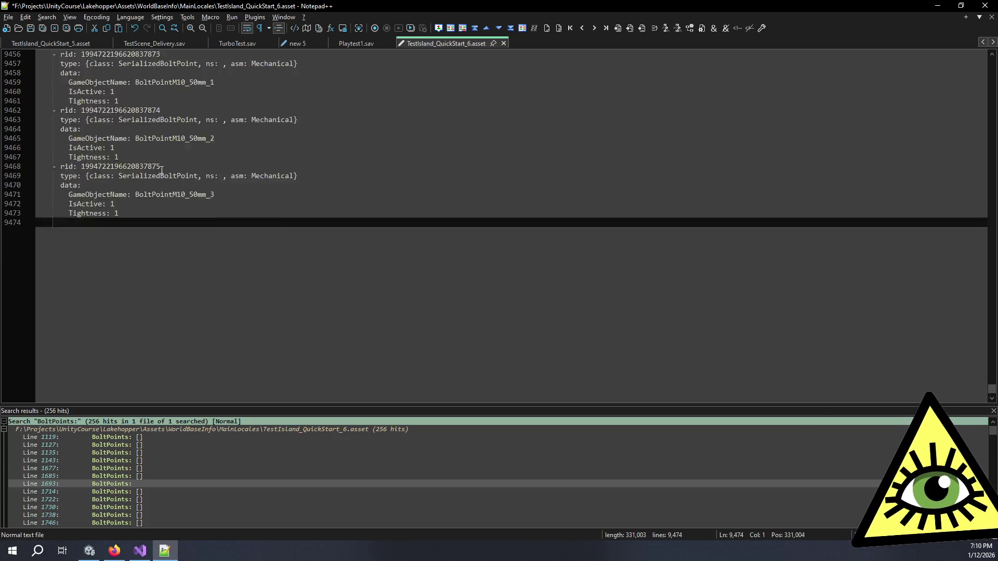
{"action": "scroll", "coordinate": [162, 171], "scroll_direction": "up", "scroll_amount": 1}
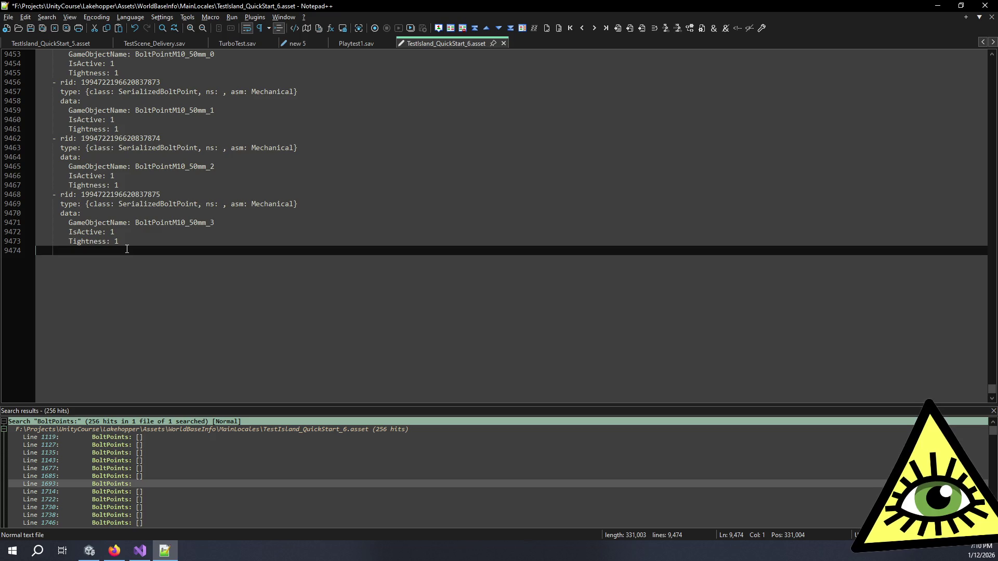
{"action": "key", "text": "ctrl+v"}
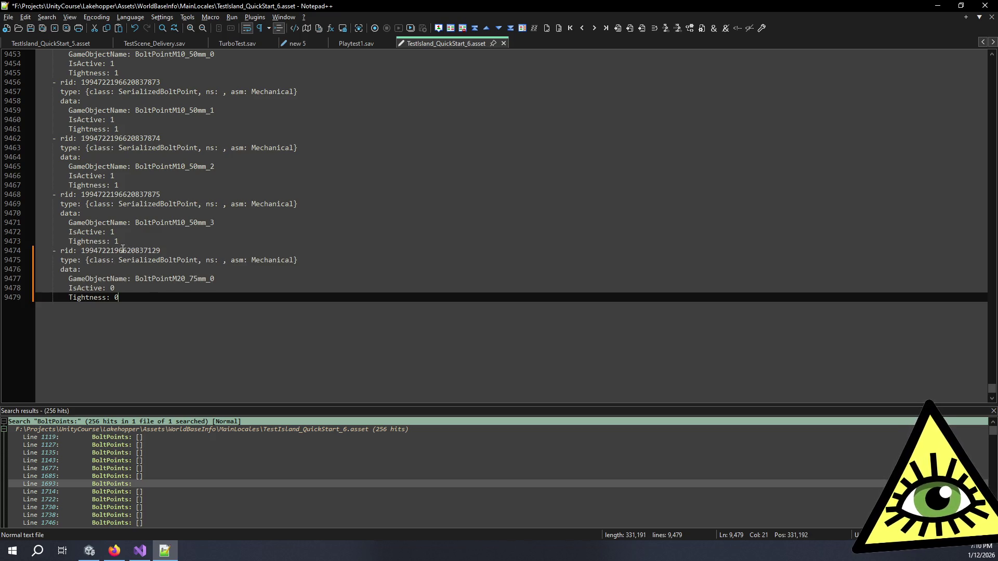
{"action": "key", "text": "Return"}
{"action": "key", "text": "ctrl+v"}
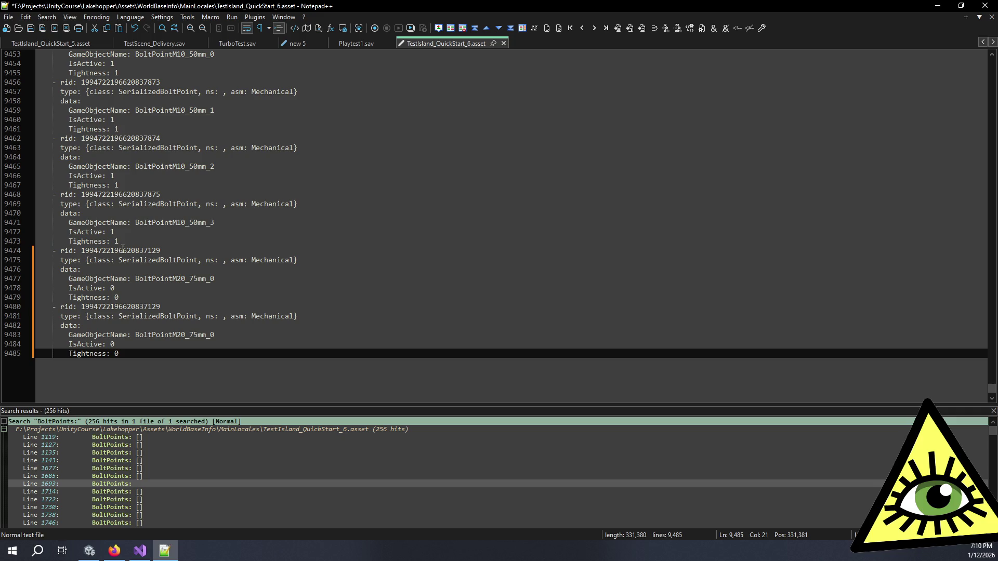
{"action": "key", "text": "Return"}
{"action": "key", "text": "ctrl+v"}
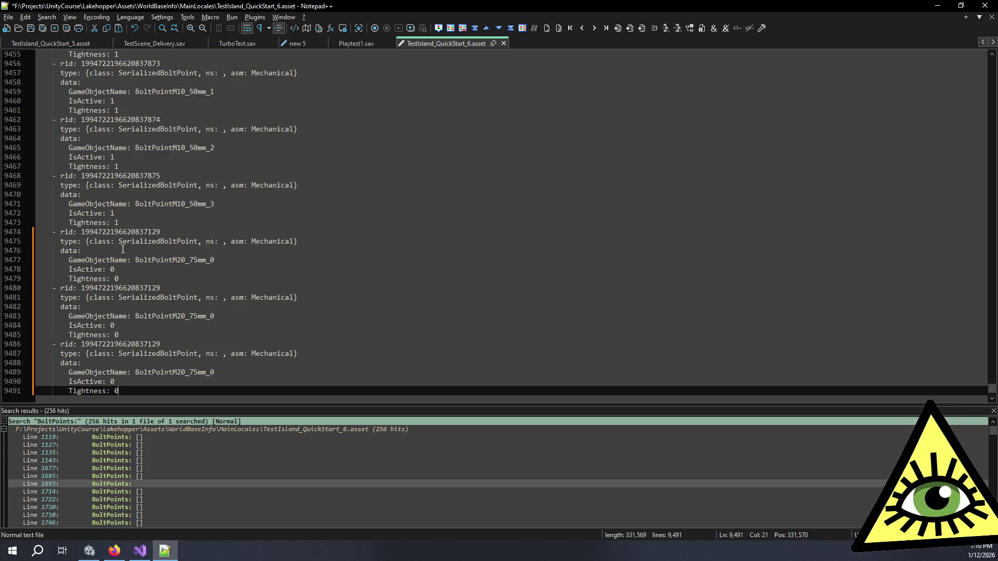
{"action": "key", "text": "Return"}
{"action": "key", "text": "ctrl+v"}
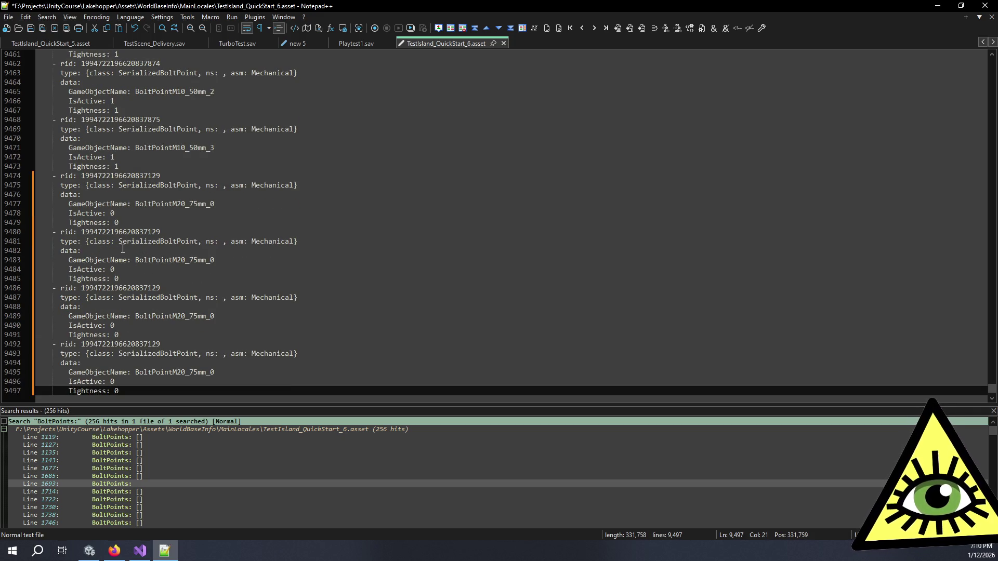
{"action": "double_click", "coordinate": [150, 119]}
{"action": "key", "text": "ctrl+c"}
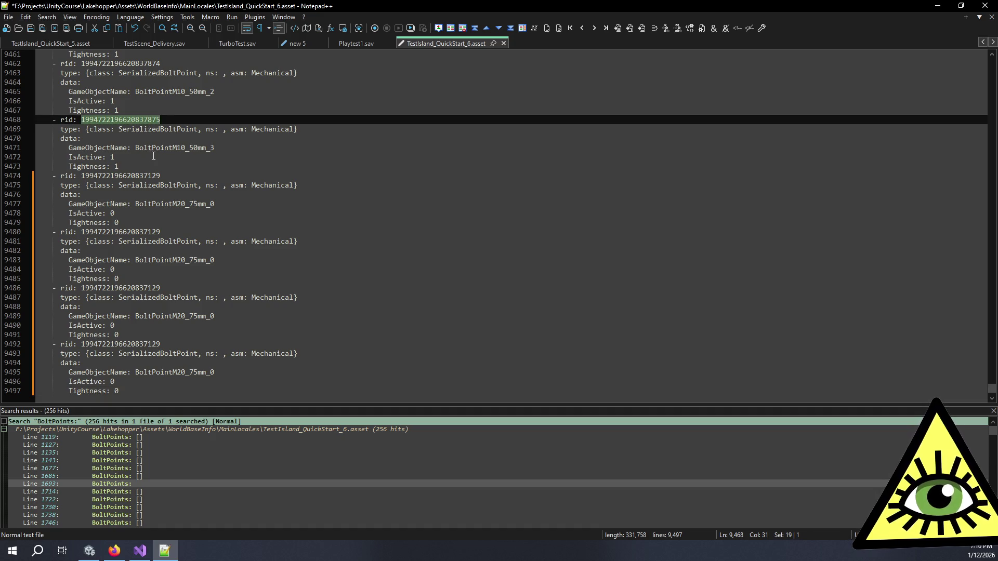
{"action": "double_click", "coordinate": [136, 176]}
{"action": "key", "text": "ctrl+v"}
{"action": "double_click", "coordinate": [148, 231]}
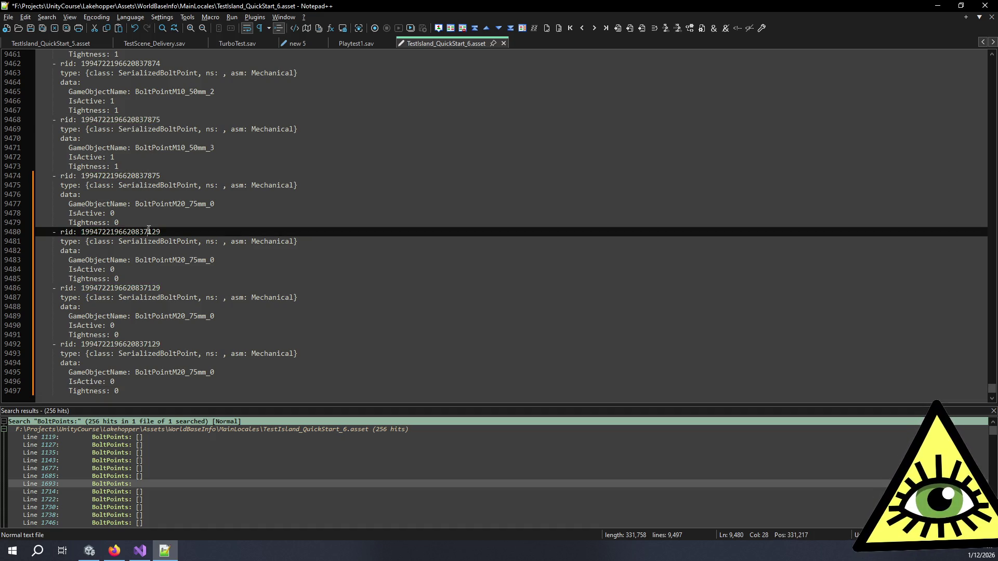
{"action": "key", "text": "ctrl+v"}
{"action": "double_click", "coordinate": [151, 287]}
{"action": "key", "text": "ctrl+v"}
{"action": "double_click", "coordinate": [143, 344]}
{"action": "key", "text": "ctrl+v"}
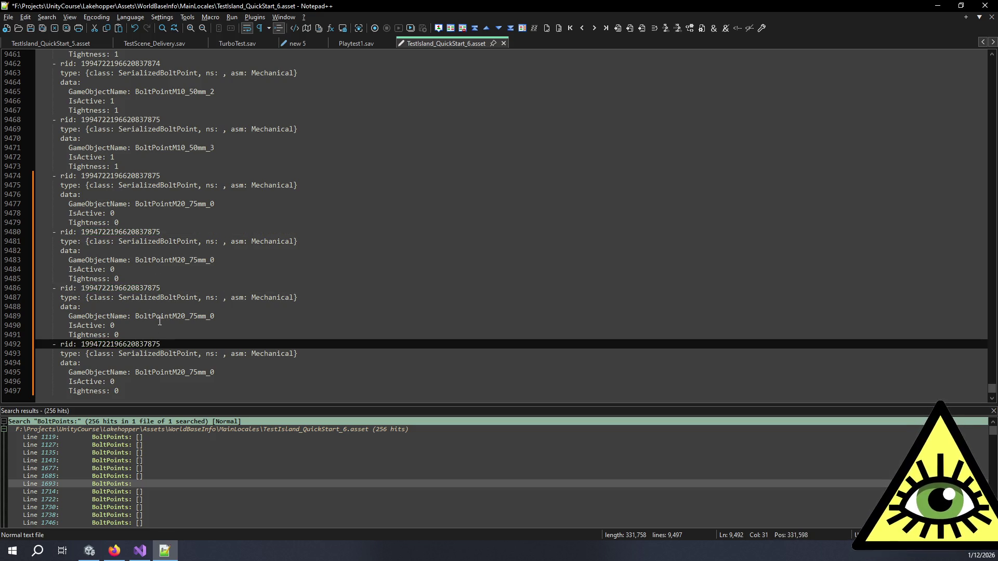
Renumber the new rids to end in 837876, 837877, 837878 and 837879
{"action": "left_click", "coordinate": [169, 176]}
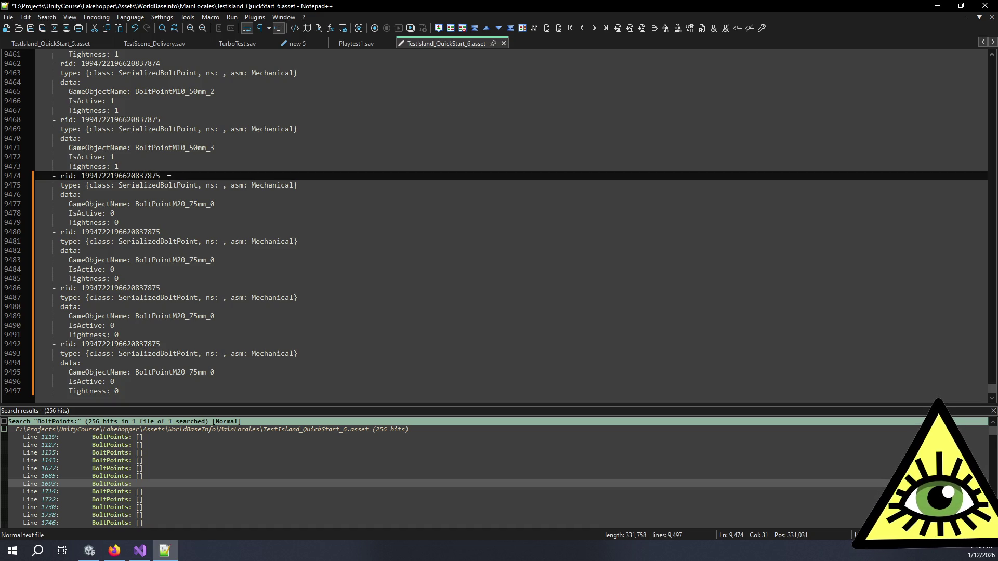
{"action": "key", "text": "BackSpace"}
{"action": "type", "text": "6"}
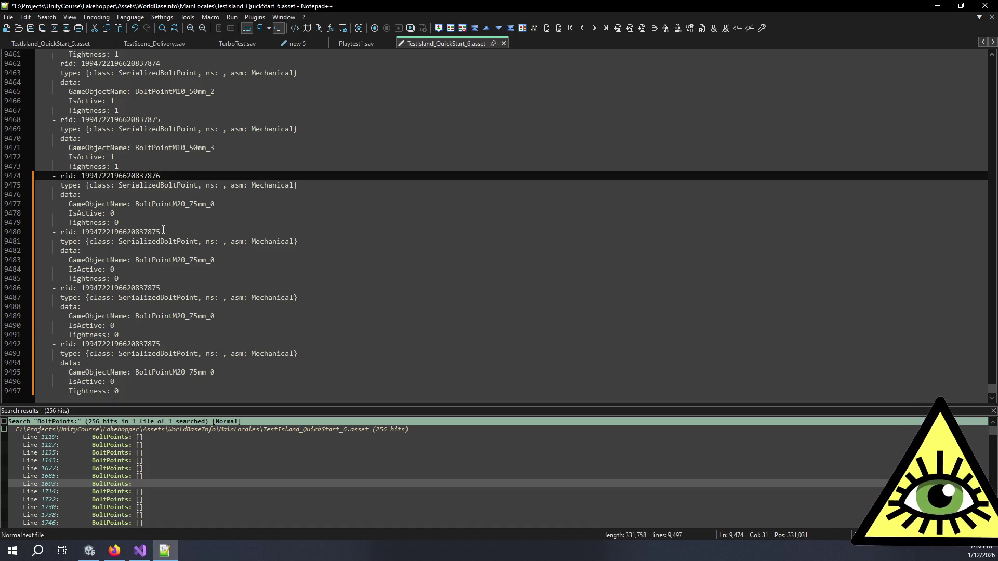
{"action": "left_click", "coordinate": [163, 230]}
{"action": "key", "text": "BackSpace"}
{"action": "type", "text": "7"}
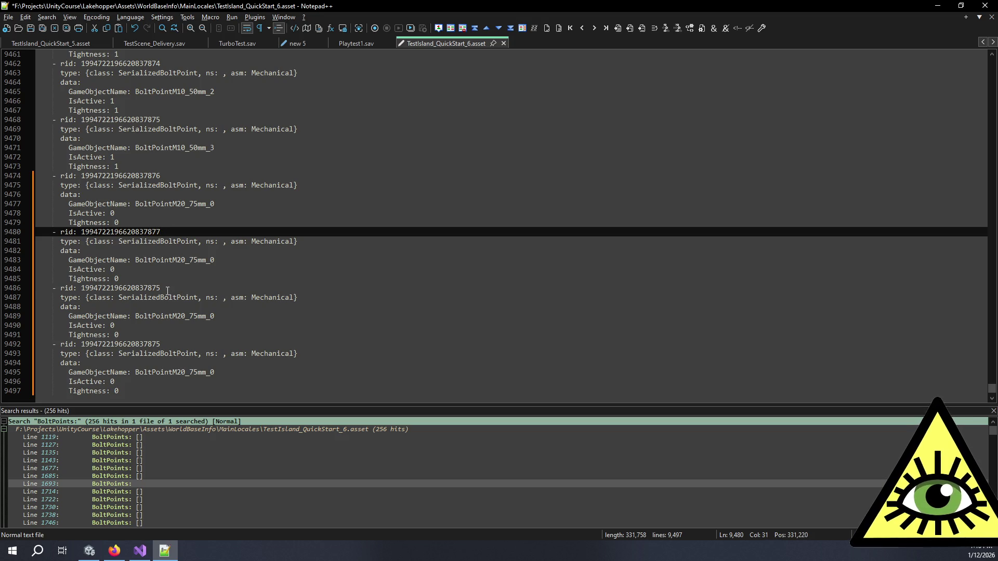
{"action": "left_click", "coordinate": [167, 289]}
{"action": "left_click", "coordinate": [190, 342]}
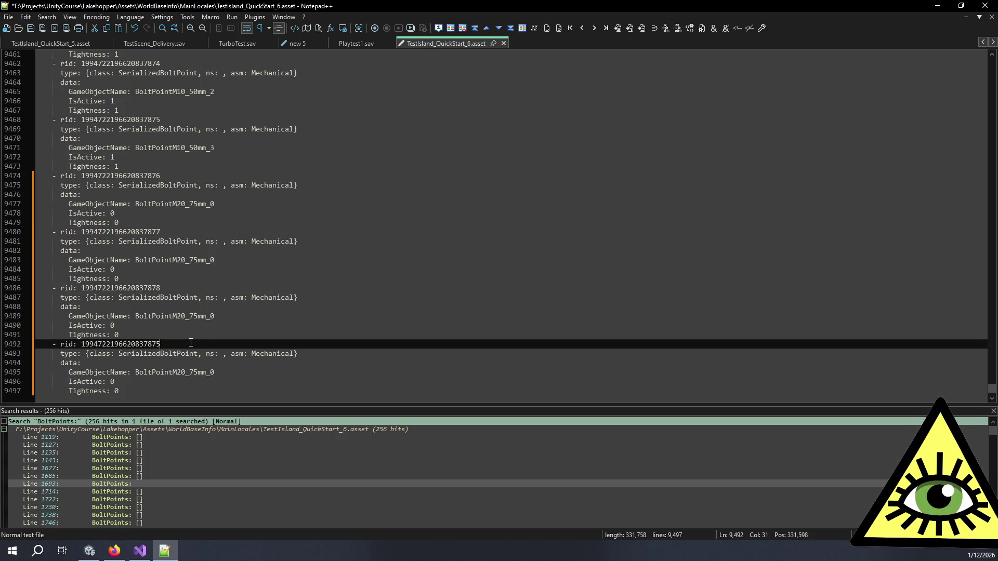
{"action": "key", "text": "BackSpace"}
{"action": "type", "text": "9"}
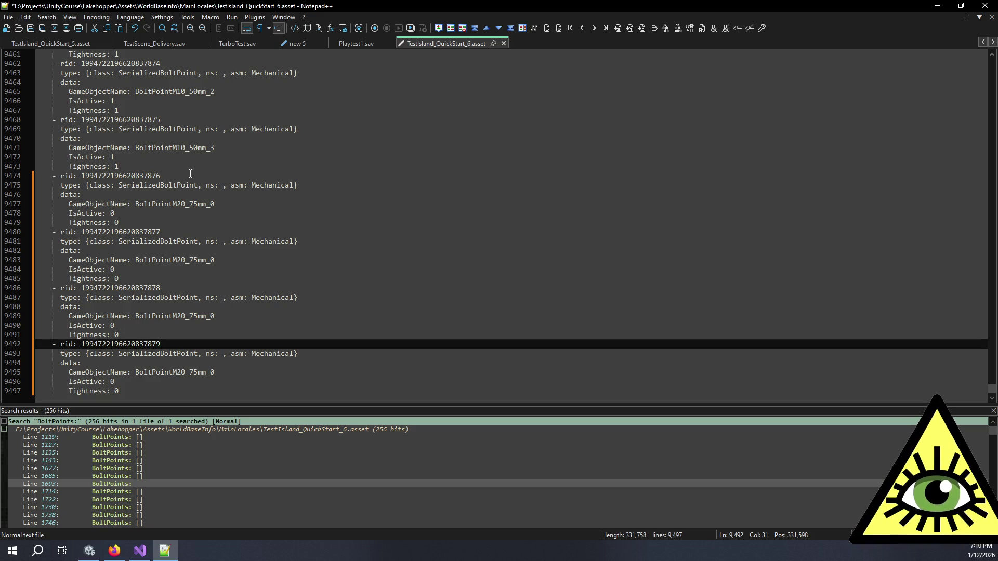
{"action": "double_click", "coordinate": [134, 175]}
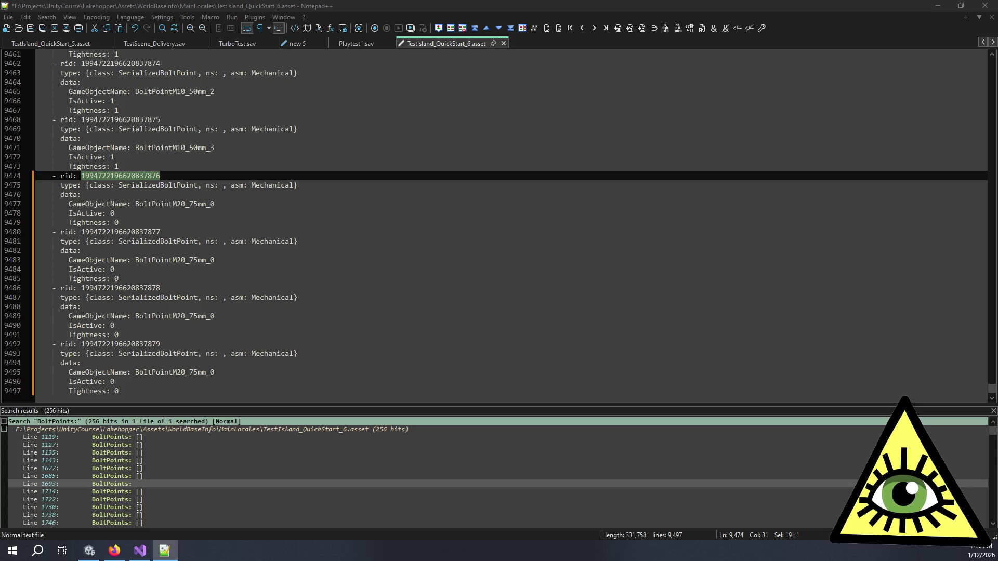
{"action": "double_click", "coordinate": [120, 232]}
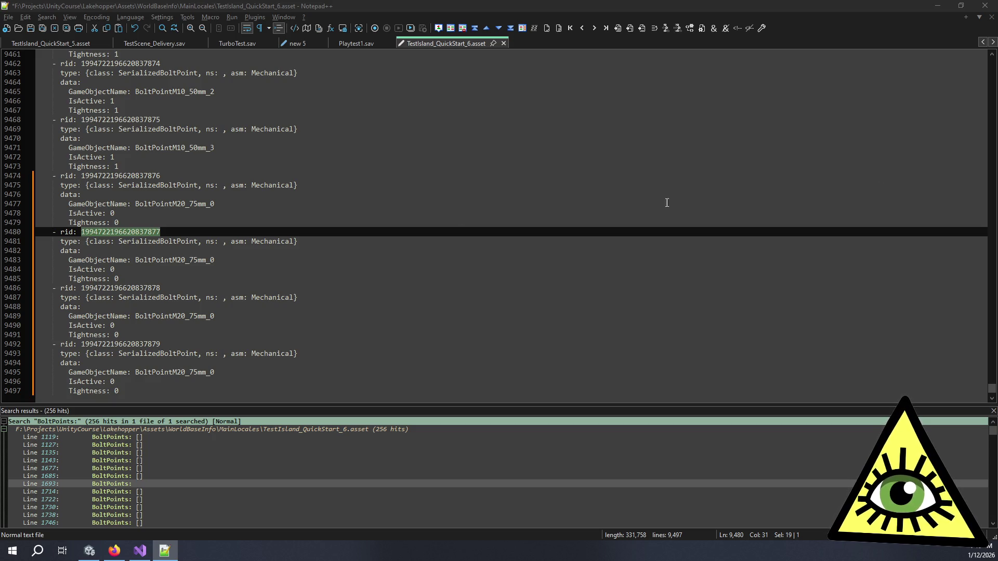
{"action": "double_click", "coordinate": [146, 288]}
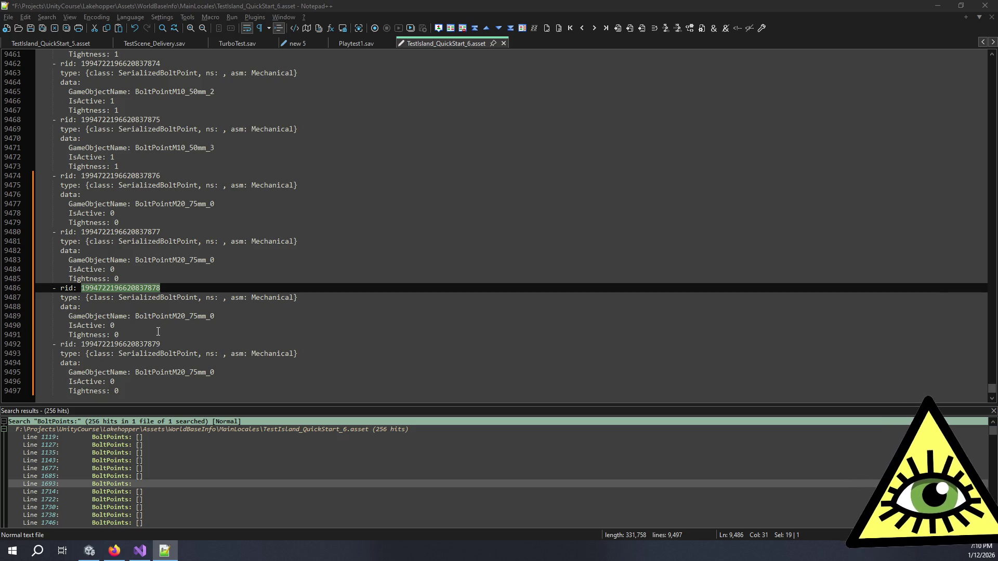
{"action": "double_click", "coordinate": [143, 344]}
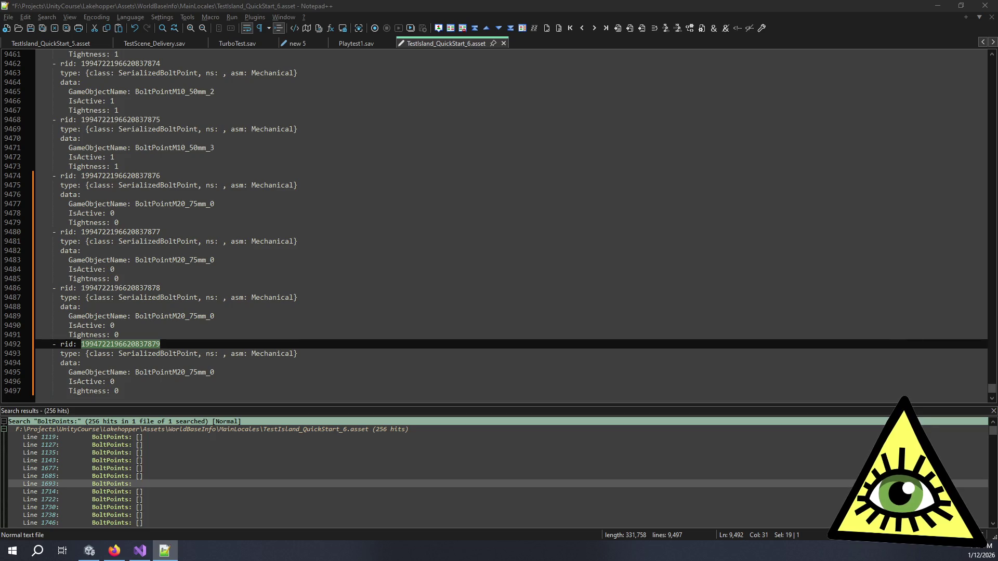
Rename the first new bolt point to BoltPointM10_75mm_0, then bring up Visual Studio
{"action": "left_click", "coordinate": [295, 255]}
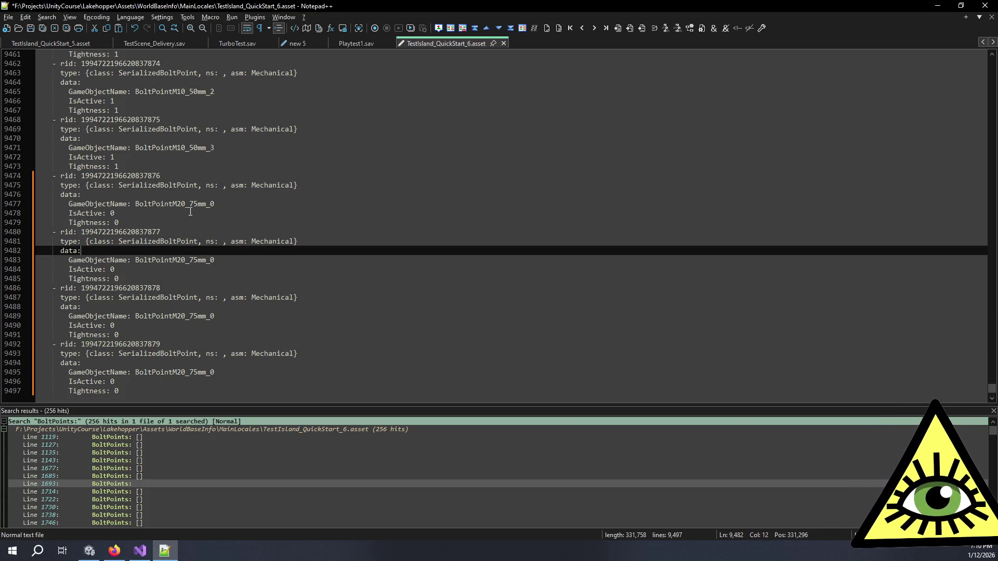
{"action": "left_click", "coordinate": [180, 203]}
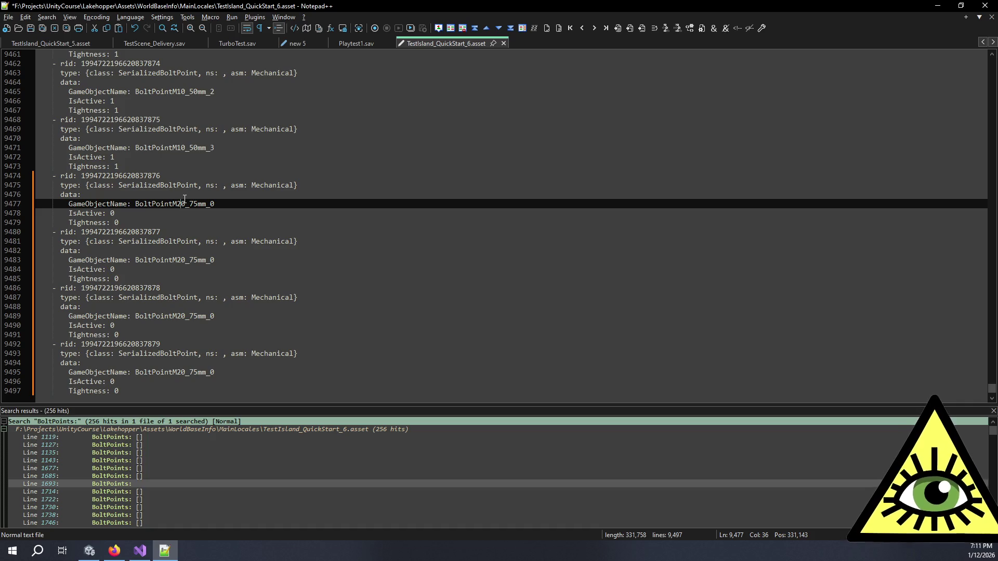
{"action": "key", "text": "BackSpace"}
{"action": "type", "text": "1"}
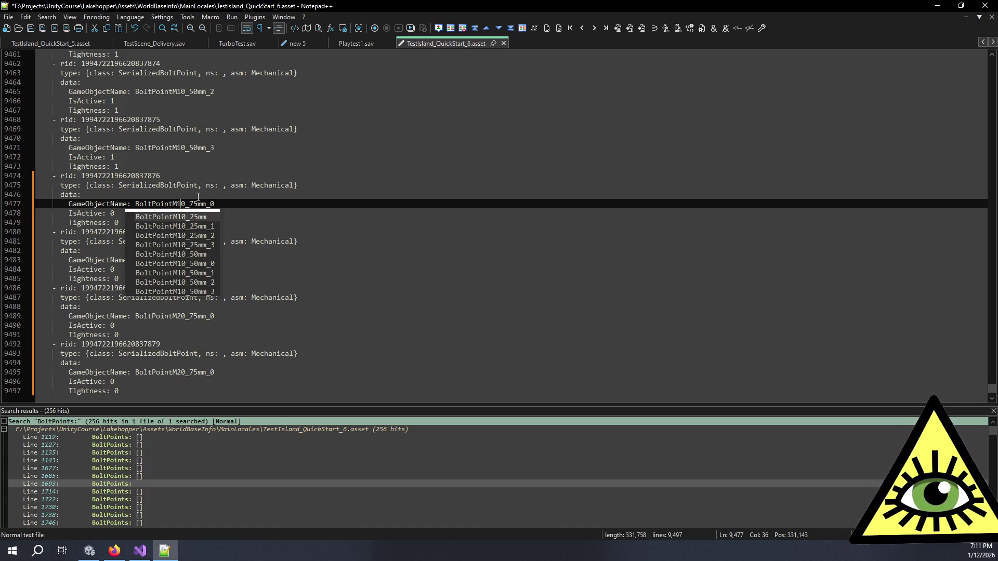
{"action": "key", "text": "Right"}
{"action": "key", "text": "Right"}
{"action": "key", "text": "Right"}
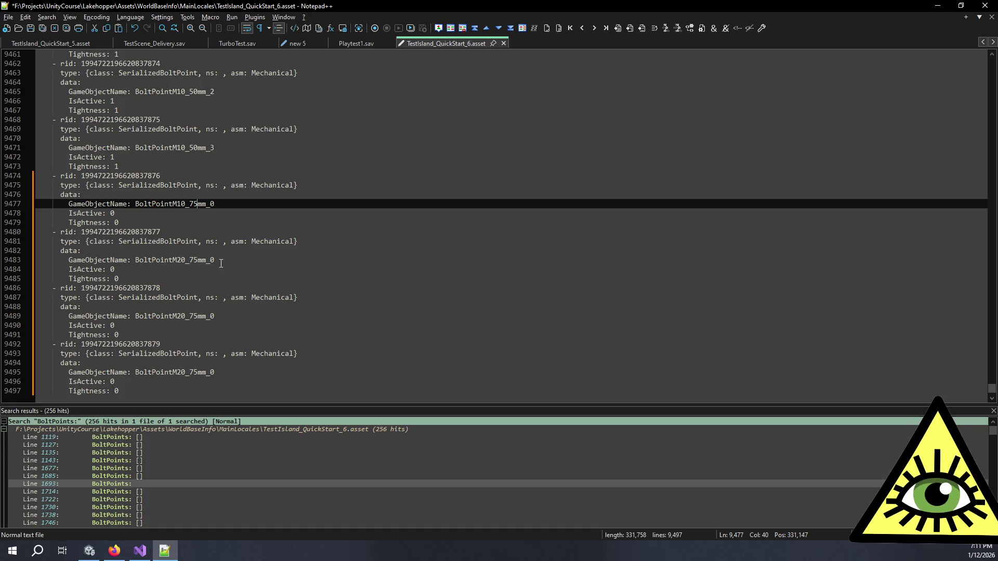
{"action": "left_click", "coordinate": [144, 546]}
{"action": "left_click", "coordinate": [329, 116]}
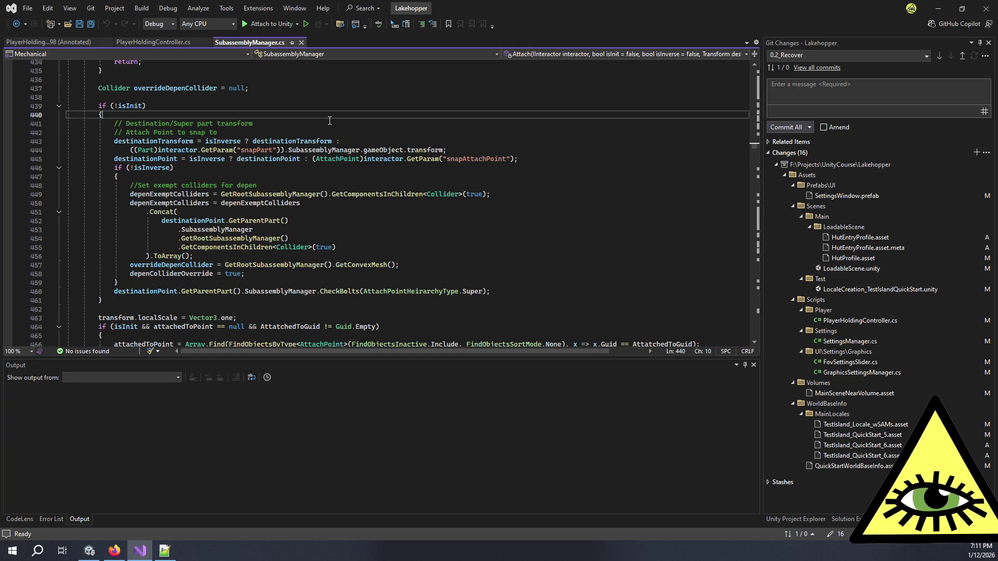
Find and open AttachPoint.cs via code search for 'attachpoint', scrolling to the bolt point loading code
{"action": "key", "text": "ctrl+t"}
{"action": "type", "text": "attac"}
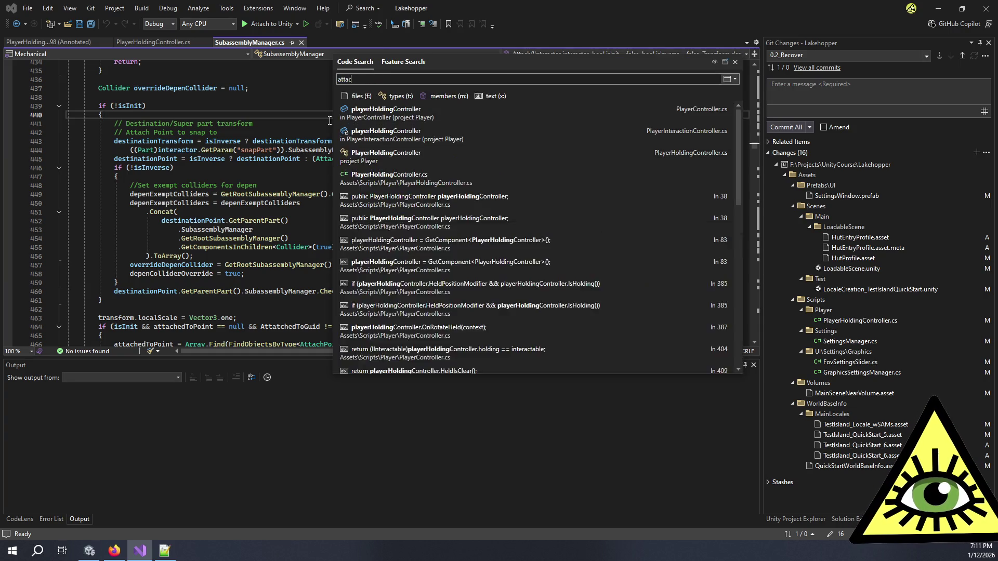
{"action": "type", "text": "hpoint"}
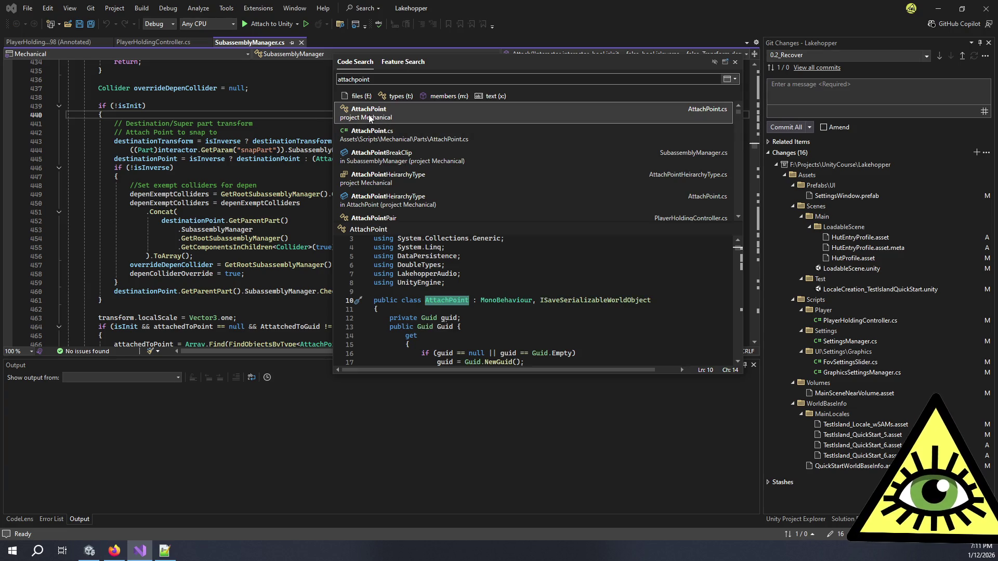
{"action": "left_click", "coordinate": [370, 118]}
{"action": "scroll", "coordinate": [288, 188], "scroll_direction": "down", "scroll_amount": 15}
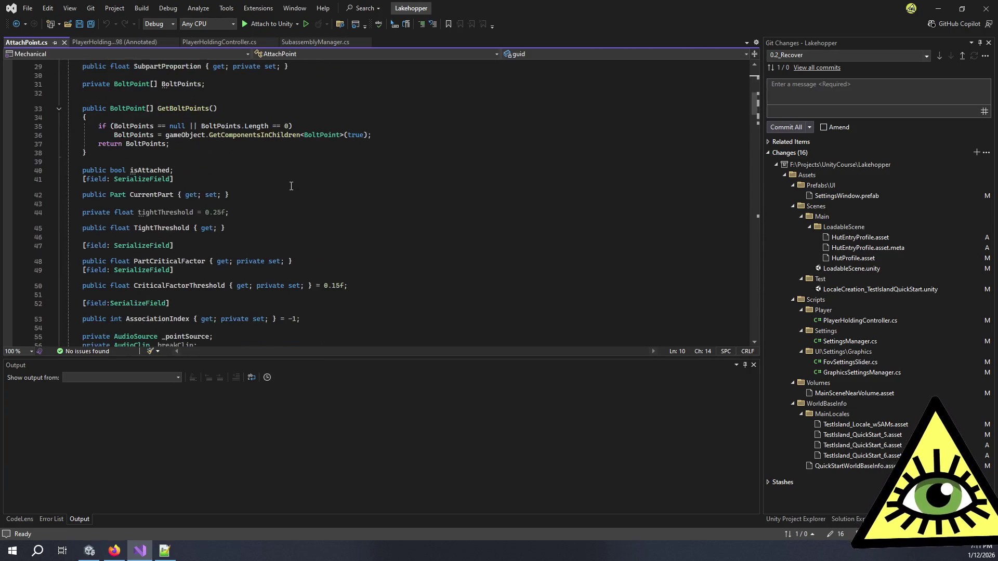
{"action": "scroll", "coordinate": [289, 188], "scroll_direction": "down", "scroll_amount": 19}
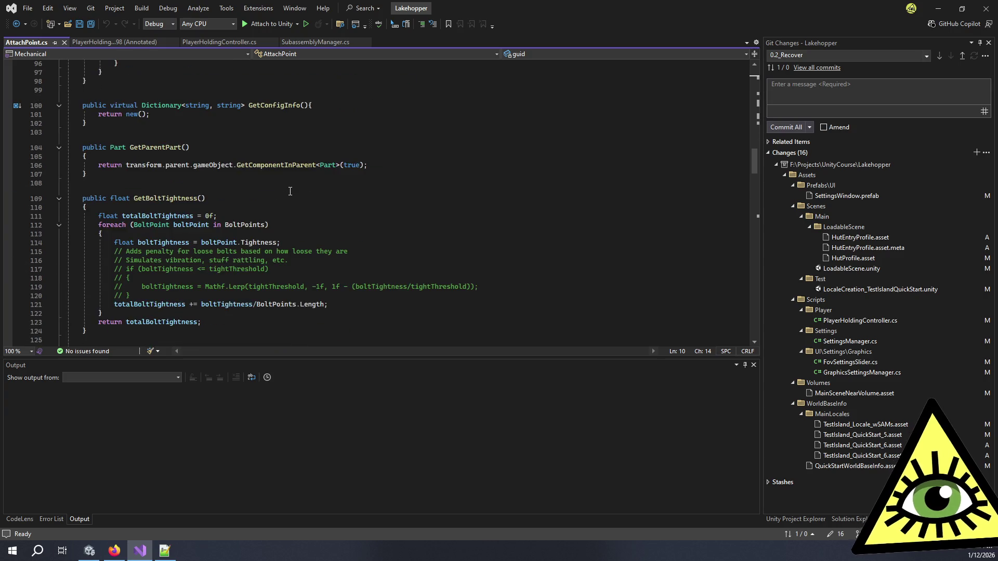
{"action": "scroll", "coordinate": [290, 192], "scroll_direction": "up", "scroll_amount": 3}
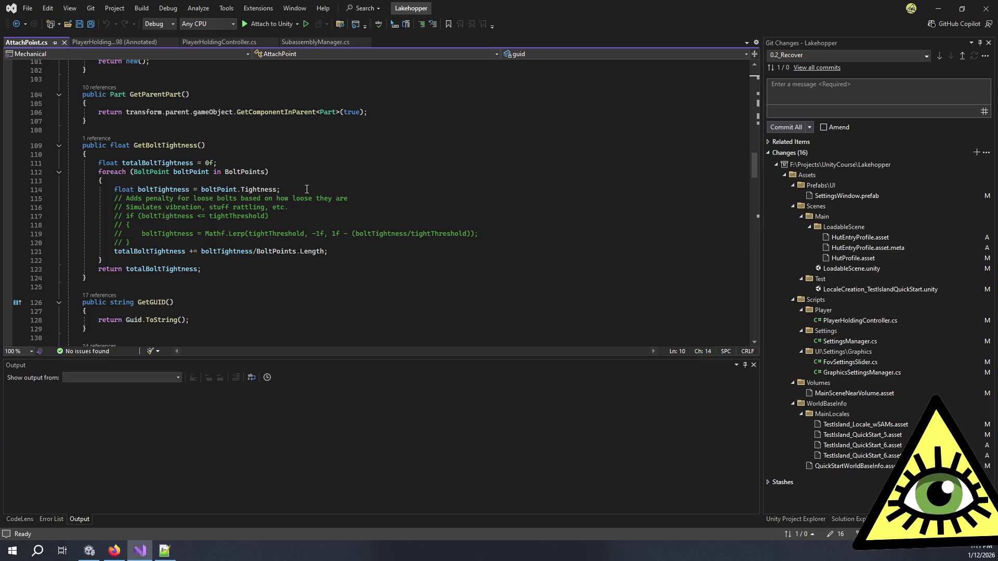
{"action": "scroll", "coordinate": [307, 189], "scroll_direction": "down", "scroll_amount": 9}
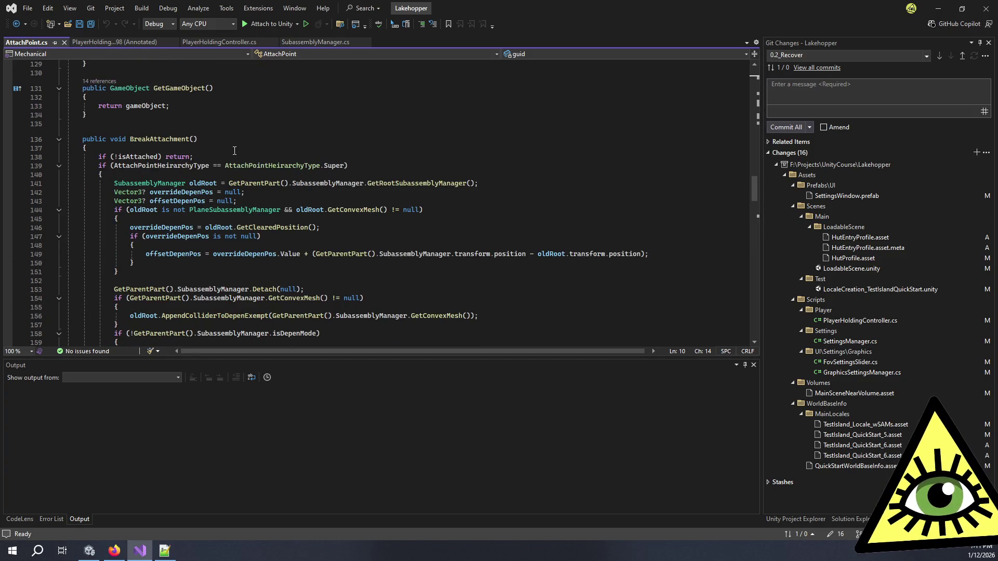
{"action": "scroll", "coordinate": [235, 150], "scroll_direction": "down", "scroll_amount": 17}
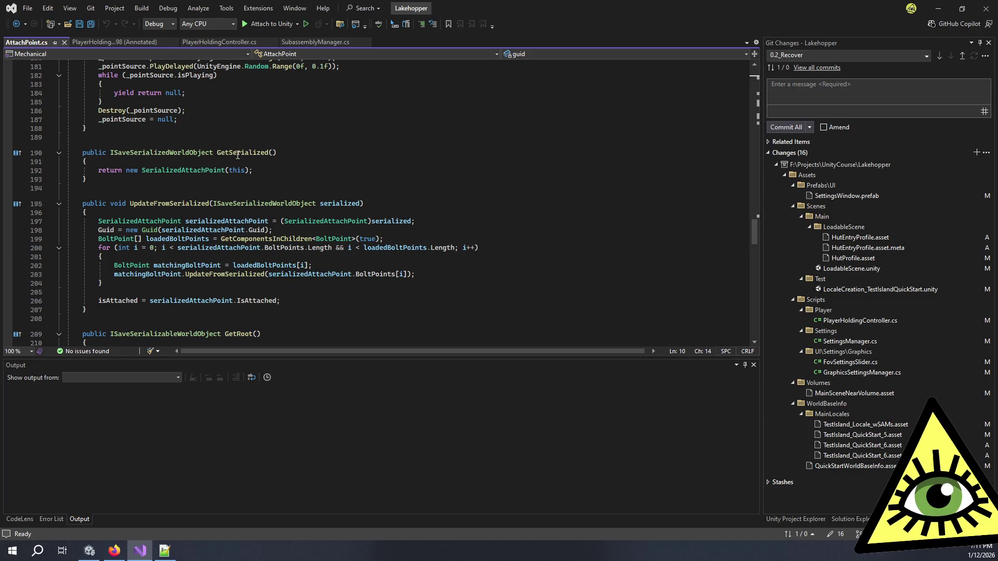
{"action": "scroll", "coordinate": [237, 173], "scroll_direction": "down", "scroll_amount": 1}
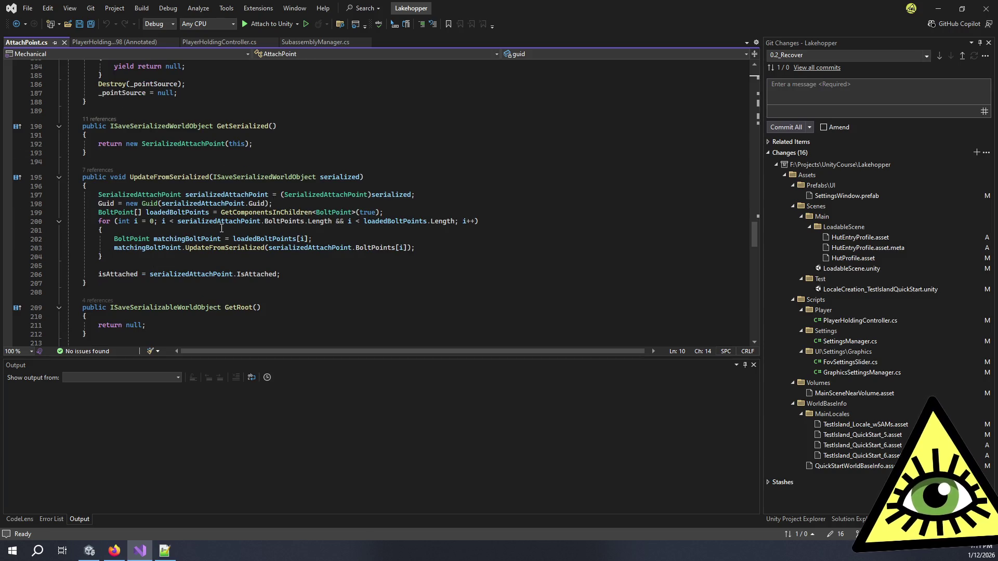
Highlight the BoltPoint references in the loader and go to BoltPoint's UpdateFromSerialized definition
{"action": "left_click", "coordinate": [199, 228]}
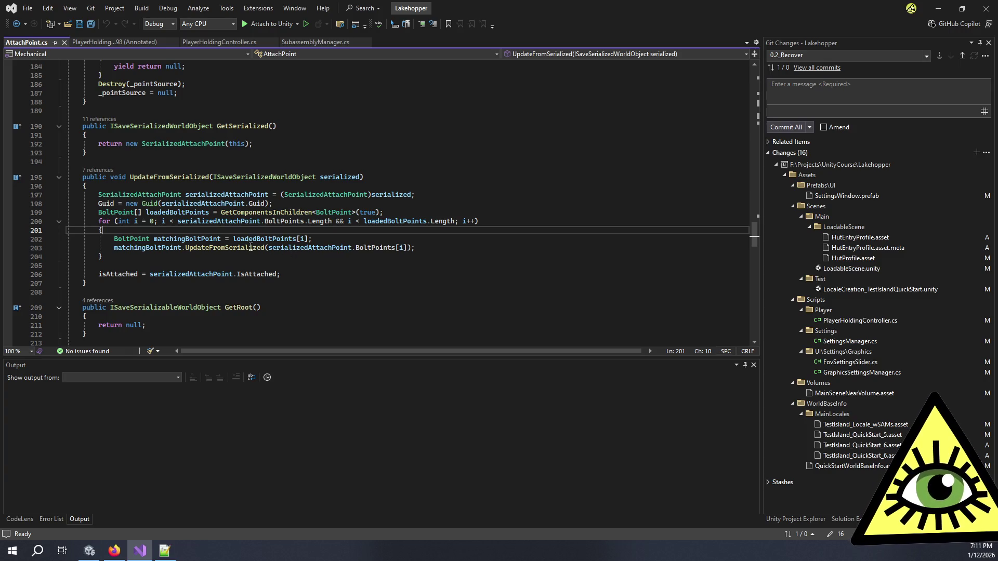
{"action": "scroll", "coordinate": [231, 235], "scroll_direction": "down", "scroll_amount": 8}
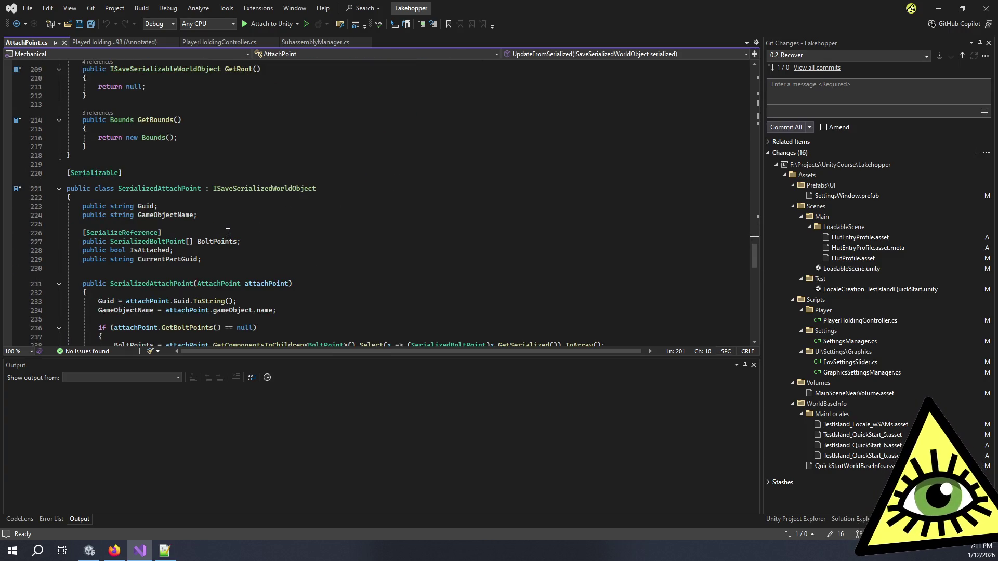
{"action": "left_click", "coordinate": [254, 164]}
{"action": "scroll", "coordinate": [255, 164], "scroll_direction": "up", "scroll_amount": 6}
{"action": "left_click", "coordinate": [352, 132]}
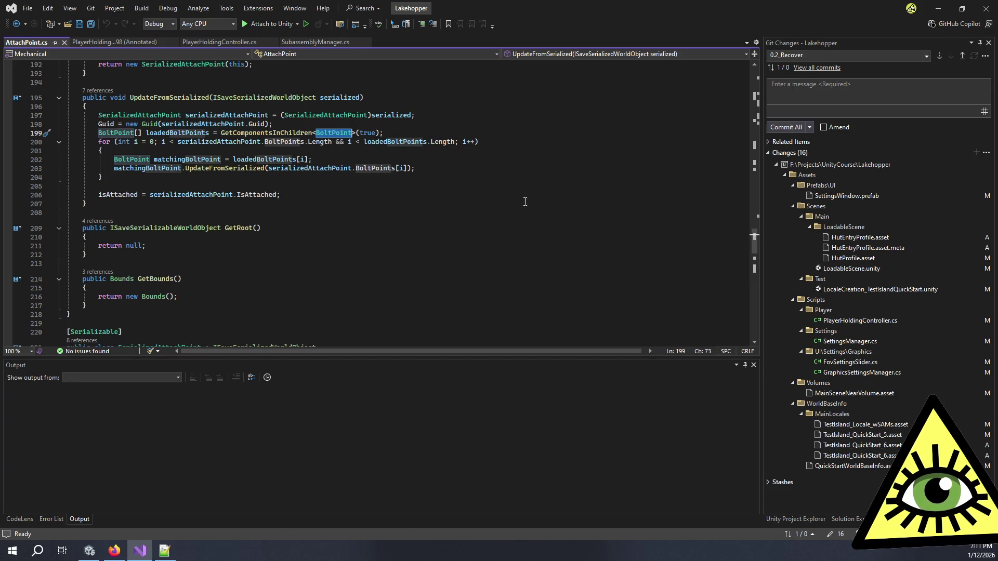
{"action": "left_click", "coordinate": [439, 169]}
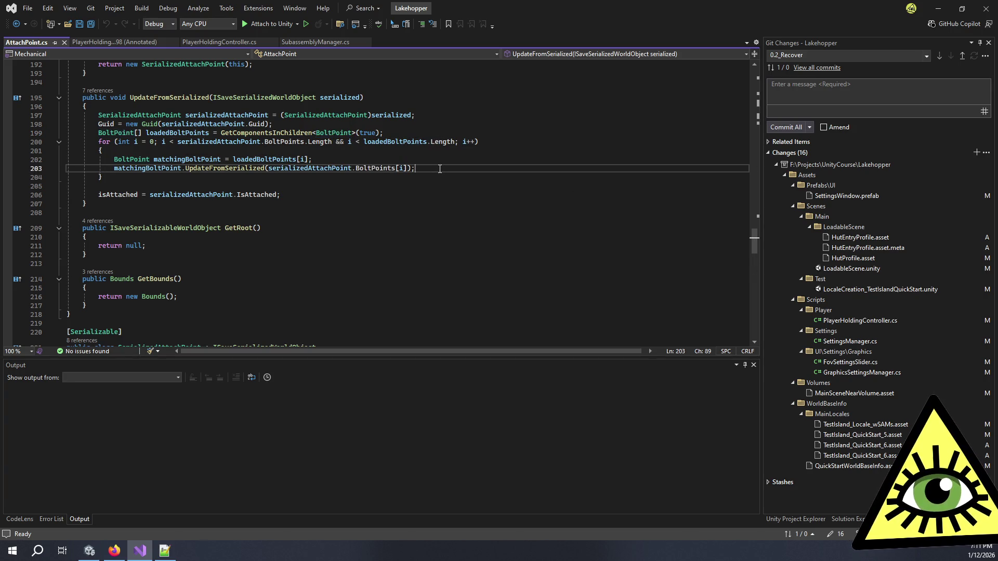
{"action": "left_click", "coordinate": [207, 164]}
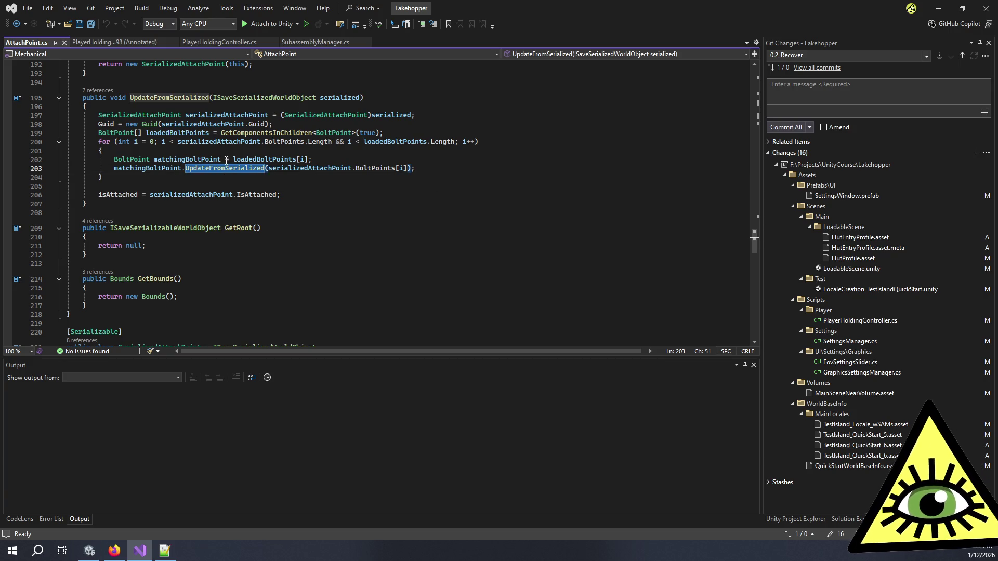
{"action": "left_click", "coordinate": [208, 164], "text": "ctrl"}
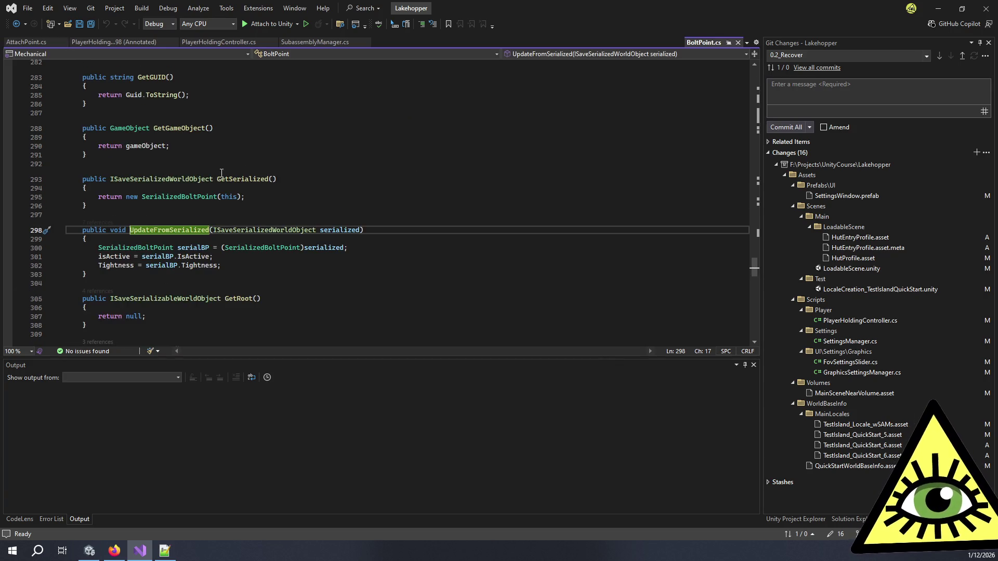
Find all references to SerializedBoltPoint.GameObjectName, jump to its line 325 assignment, and return to Notepad++
{"action": "scroll", "coordinate": [215, 254], "scroll_direction": "down", "scroll_amount": 1}
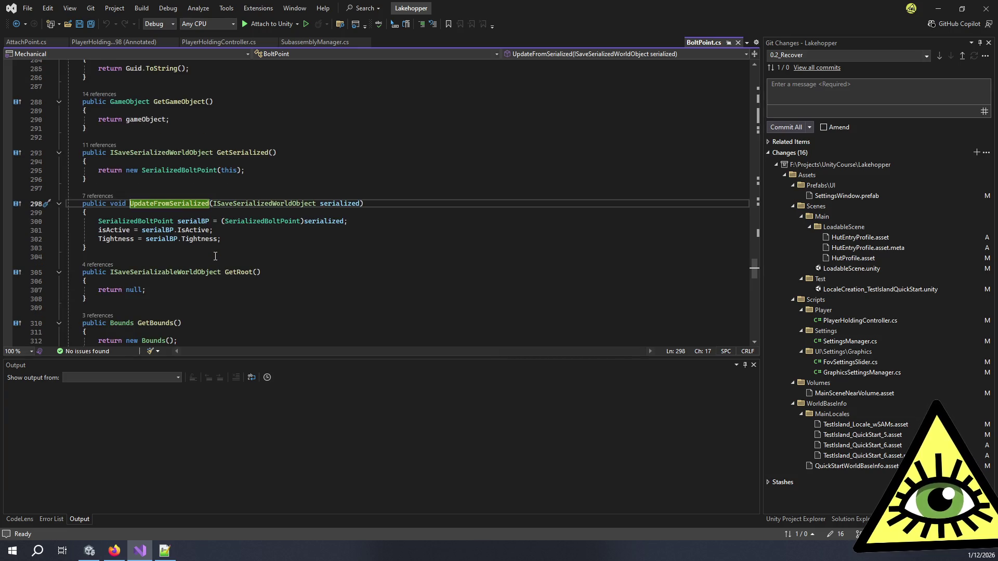
{"action": "left_click", "coordinate": [283, 212]}
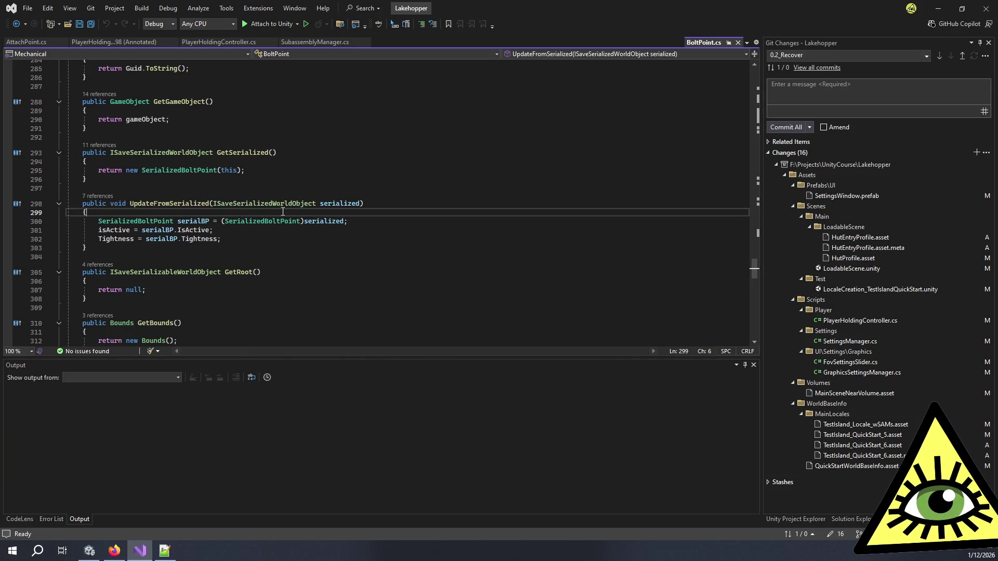
{"action": "scroll", "coordinate": [308, 221], "scroll_direction": "up", "scroll_amount": 5}
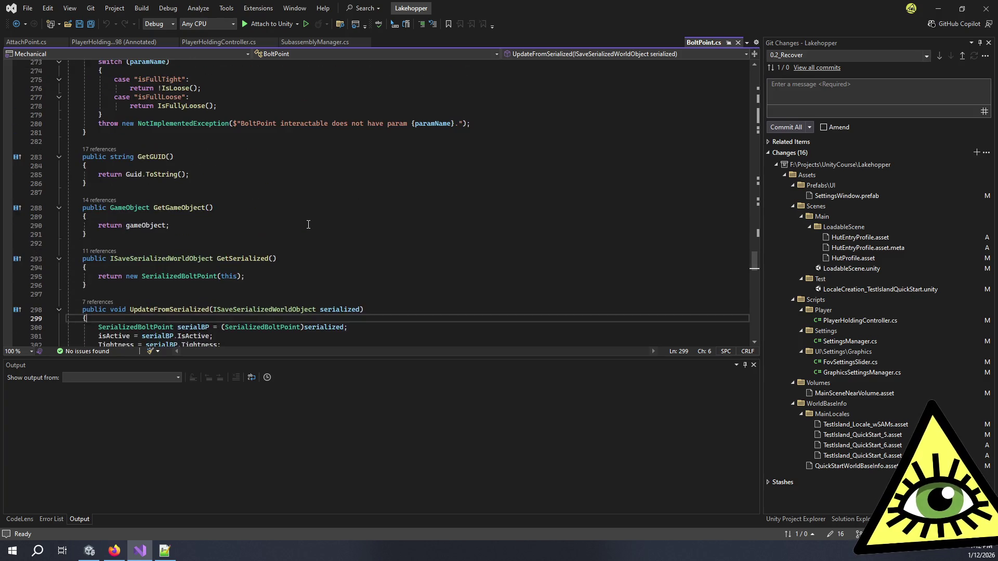
{"action": "scroll", "coordinate": [309, 224], "scroll_direction": "down", "scroll_amount": 15}
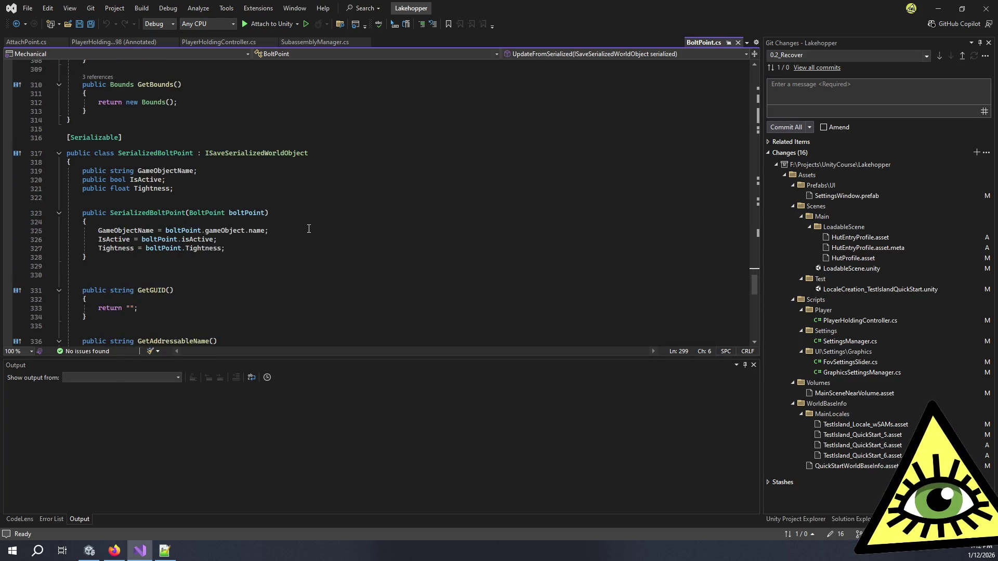
{"action": "double_click", "coordinate": [126, 152]}
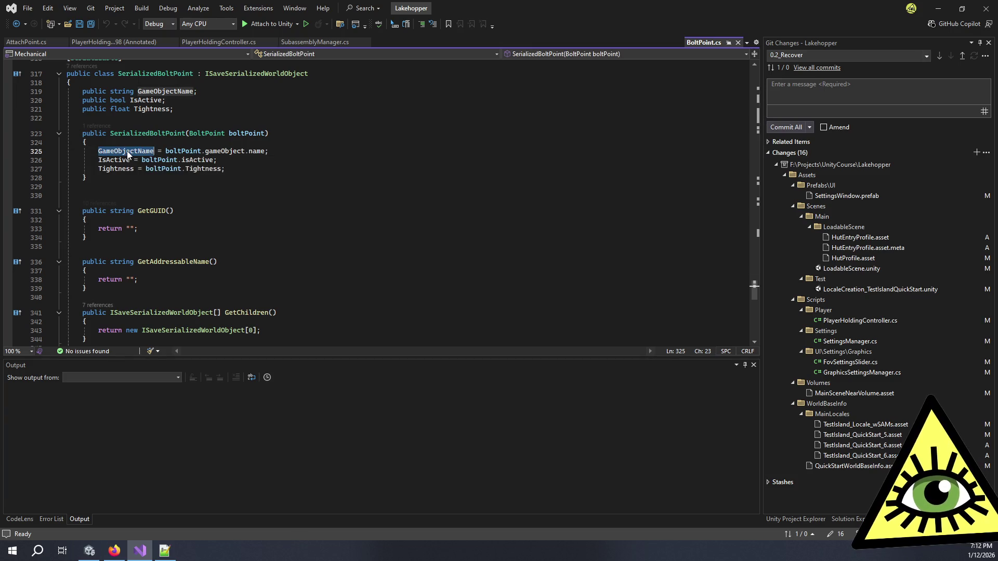
{"action": "left_click", "coordinate": [165, 92]}
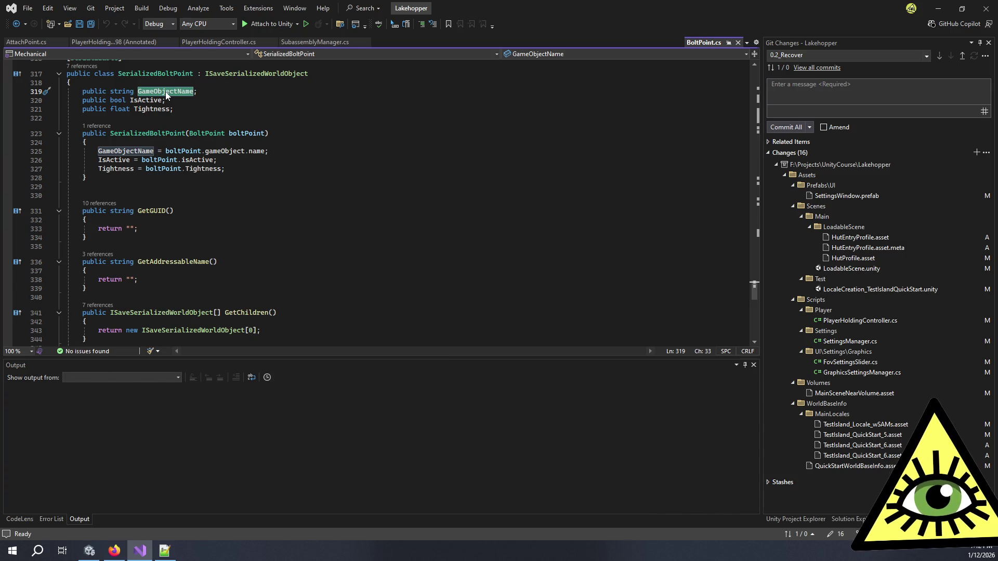
{"action": "key", "text": "shift+F12"}
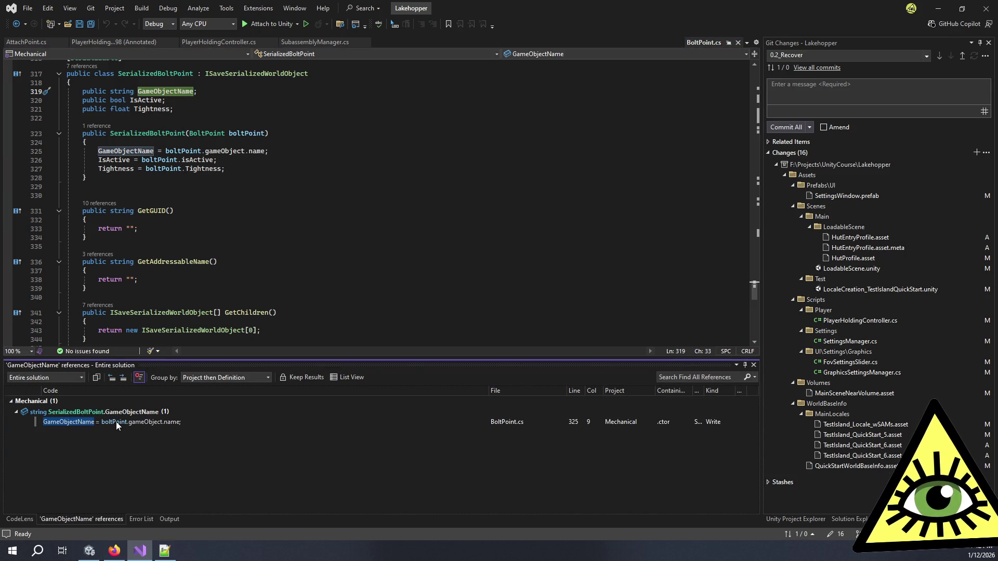
{"action": "left_click", "coordinate": [117, 422]}
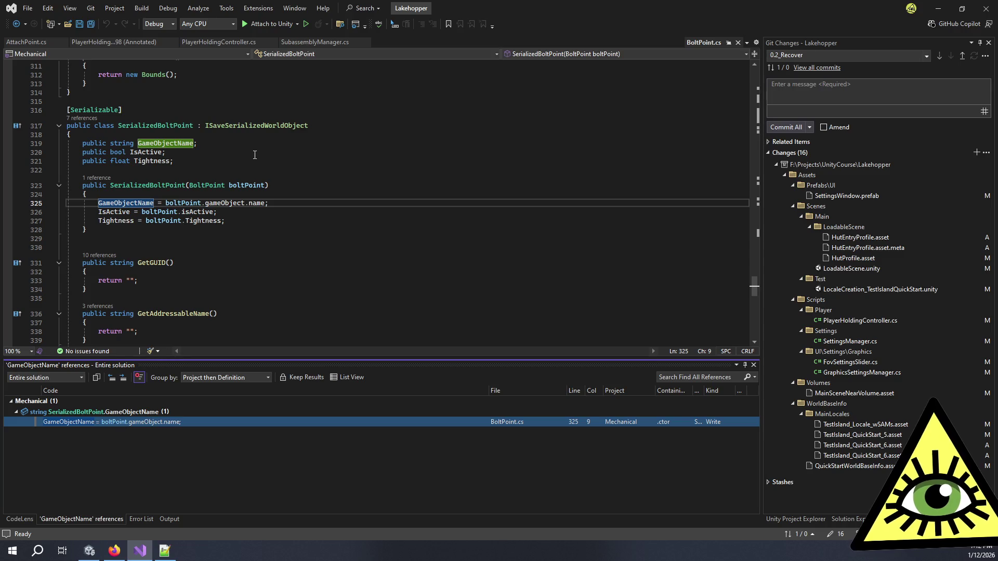
{"action": "key", "text": "alt+Tab"}
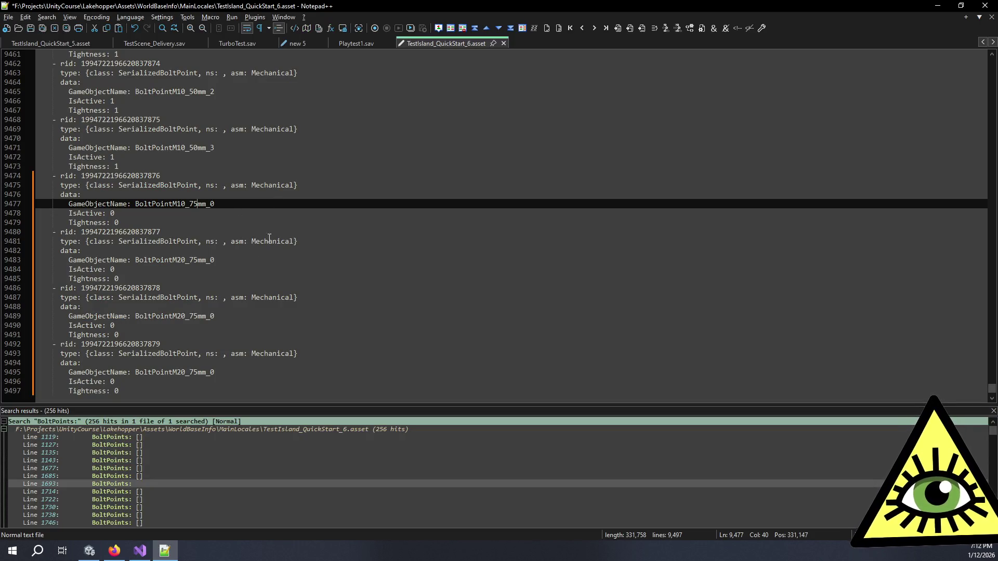
Set IsActive and Tightness to 1 on lines 9478–9479 for the second new bolt point
{"action": "left_click", "coordinate": [281, 268]}
{"action": "left_click", "coordinate": [141, 212]}
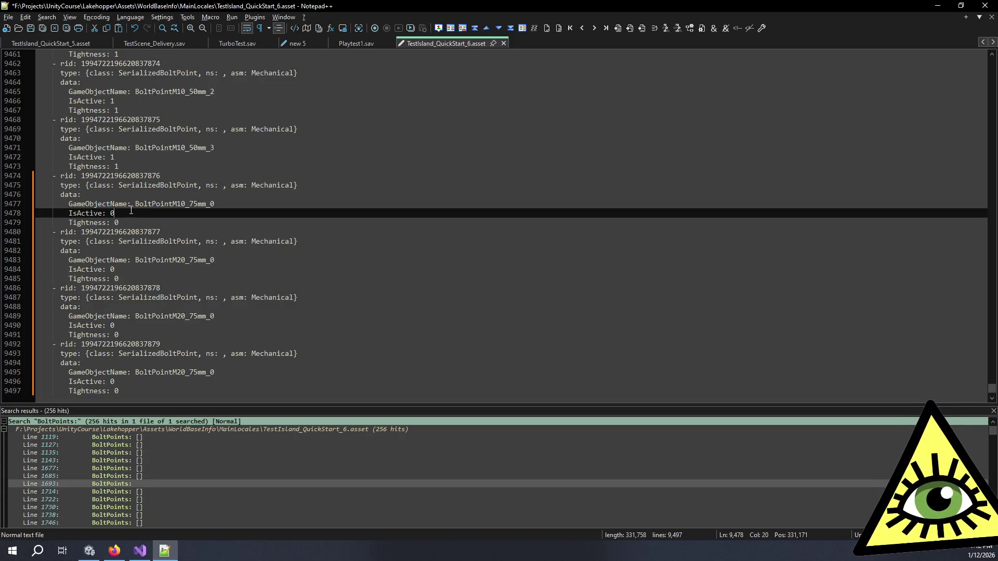
{"action": "key", "text": "BackSpace"}
{"action": "type", "text": "1"}
{"action": "left_click", "coordinate": [122, 223]}
{"action": "key", "text": "BackSpace"}
{"action": "type", "text": "1"}
Set IsActive and Tightness to 1 on lines 9484–9485 and 9490–9491, then collapse the search results
{"action": "double_click", "coordinate": [112, 269]}
{"action": "type", "text": "1"}
{"action": "left_click", "coordinate": [116, 278]}
{"action": "double_click", "coordinate": [116, 278]}
{"action": "type", "text": "1"}
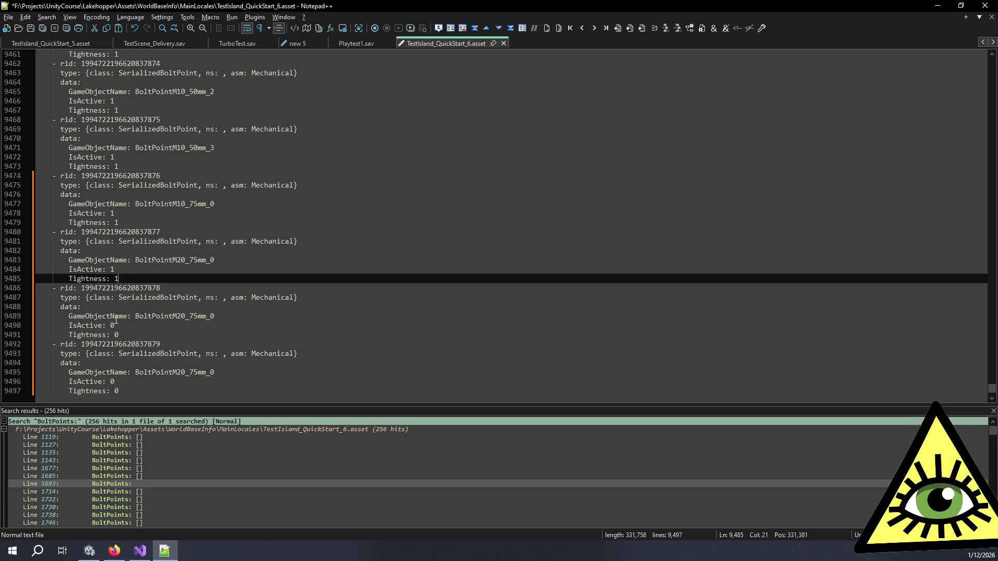
{"action": "double_click", "coordinate": [113, 326]}
{"action": "type", "text": "1"}
{"action": "double_click", "coordinate": [117, 334]}
{"action": "type", "text": "1"}
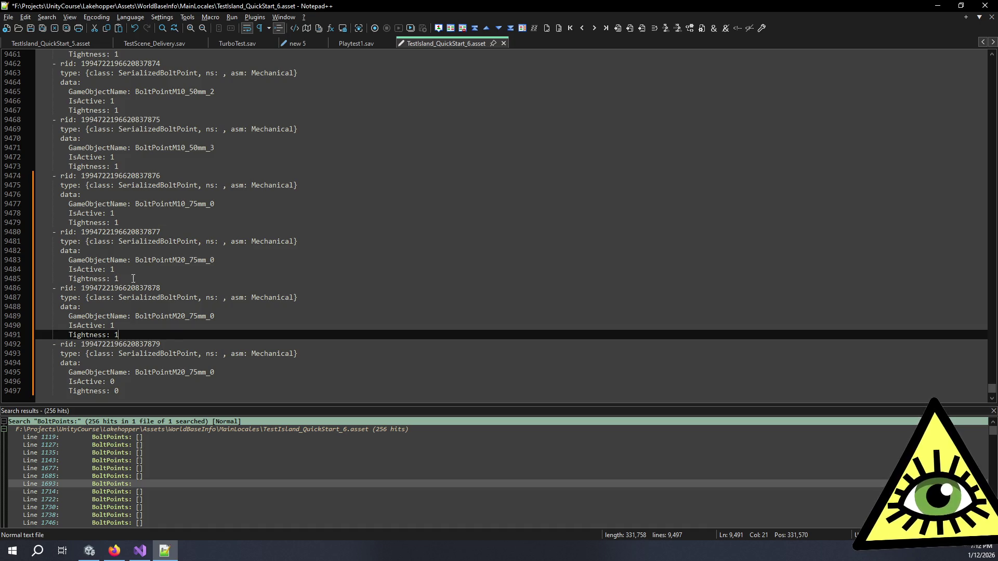
{"action": "double_click", "coordinate": [130, 177]}
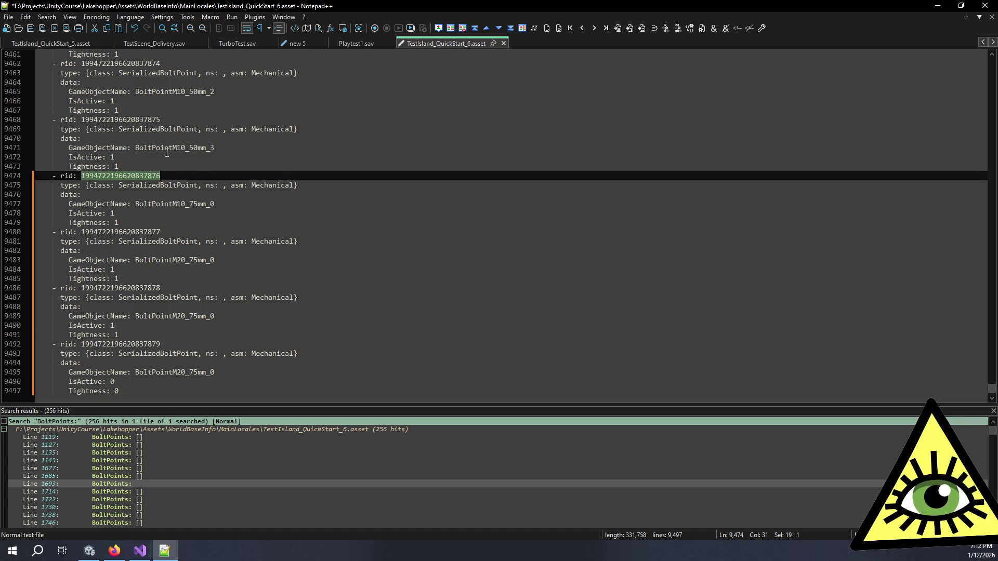
{"action": "left_click", "coordinate": [4, 421]}
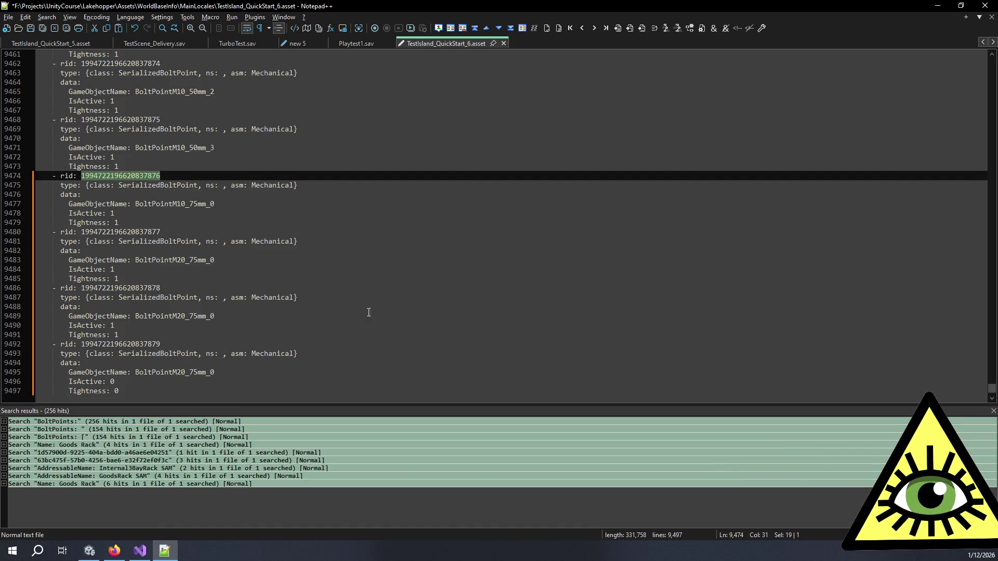
Follow the LH2AuxTank SAM's child part rid to the Aux LH2 Tank, then to its last attach point's definition
{"action": "left_click", "coordinate": [379, 299]}
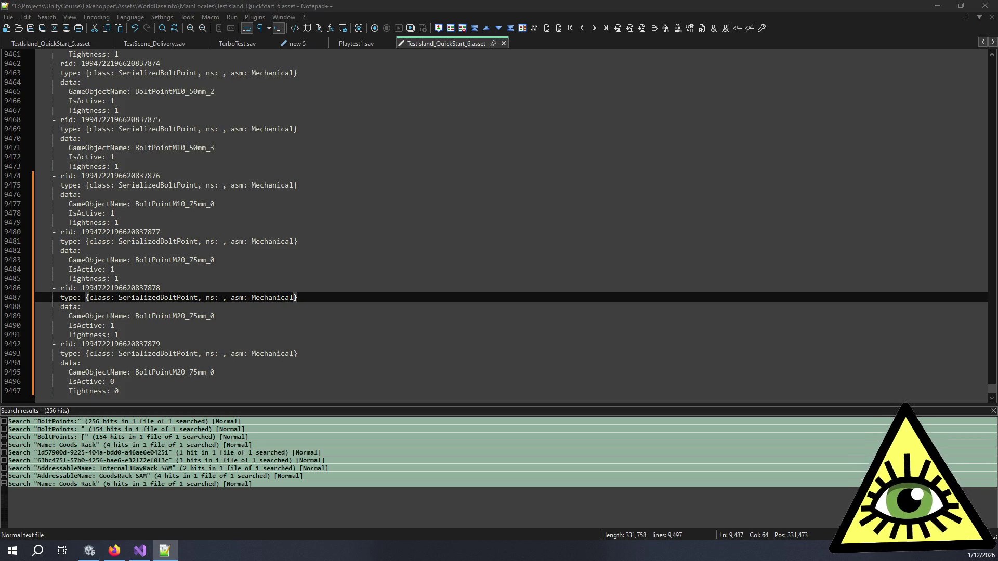
{"action": "key", "text": "F3"}
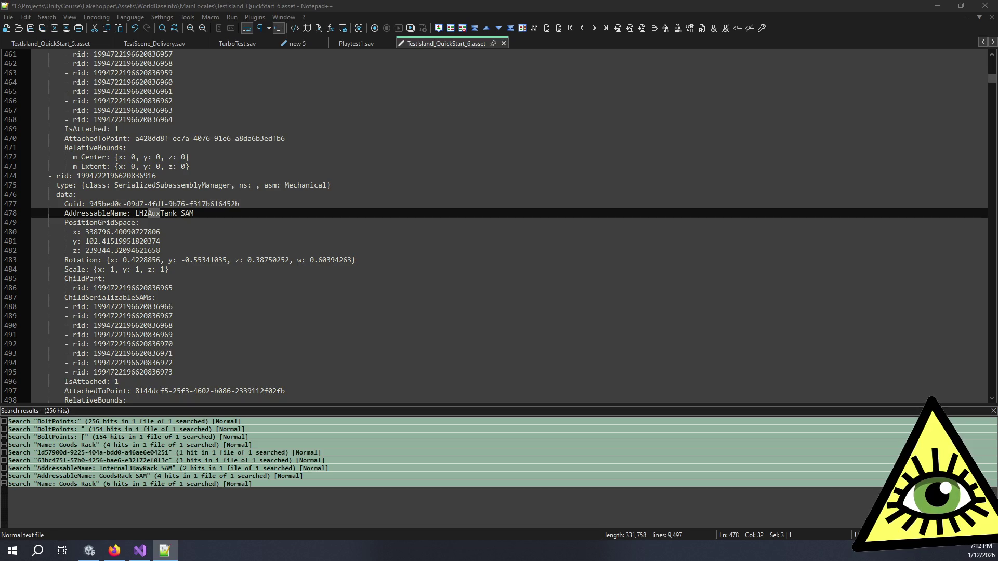
{"action": "double_click", "coordinate": [141, 288]}
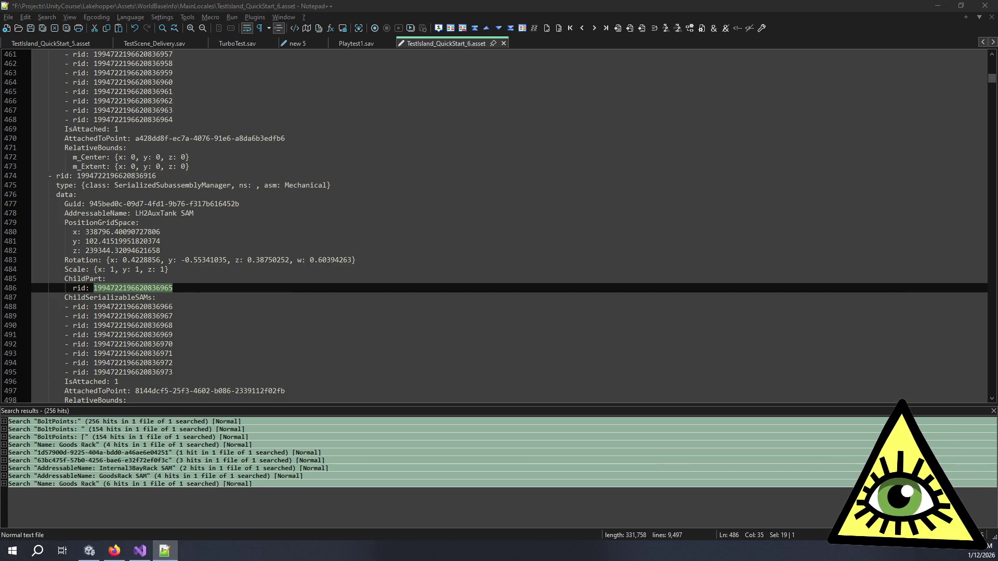
{"action": "key", "text": "ctrl+F3"}
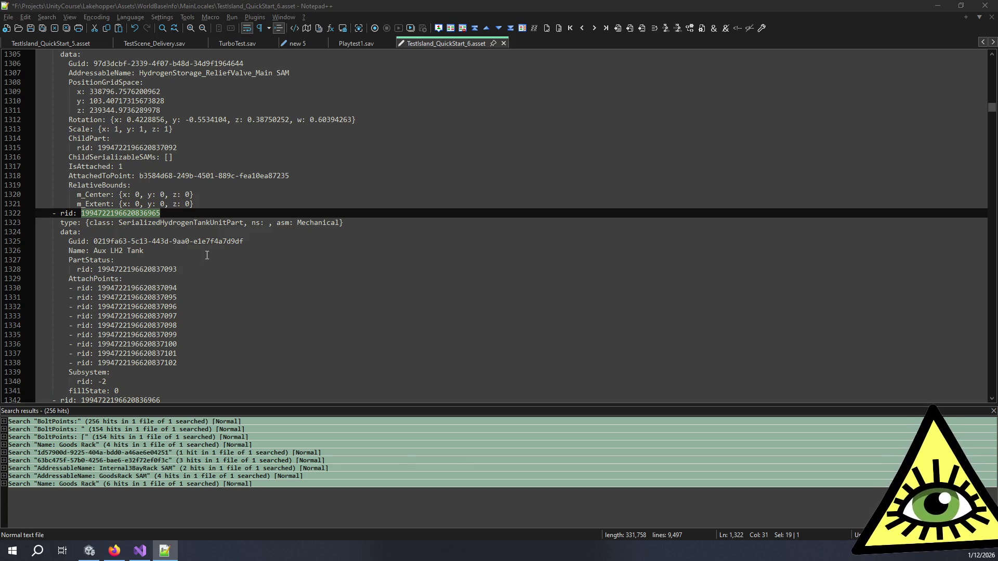
{"action": "scroll", "coordinate": [207, 255], "scroll_direction": "down", "scroll_amount": 1}
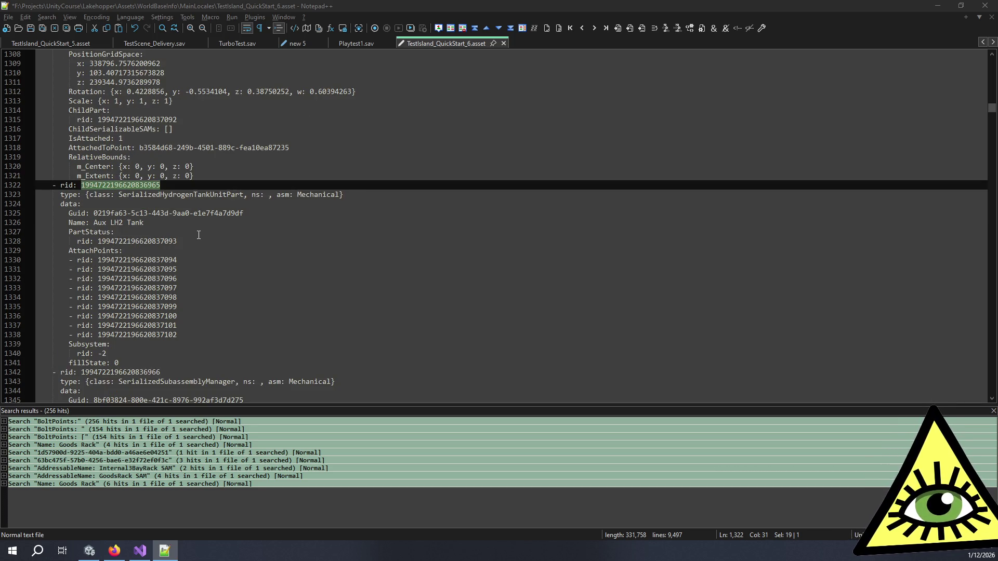
{"action": "scroll", "coordinate": [198, 235], "scroll_direction": "down", "scroll_amount": 2}
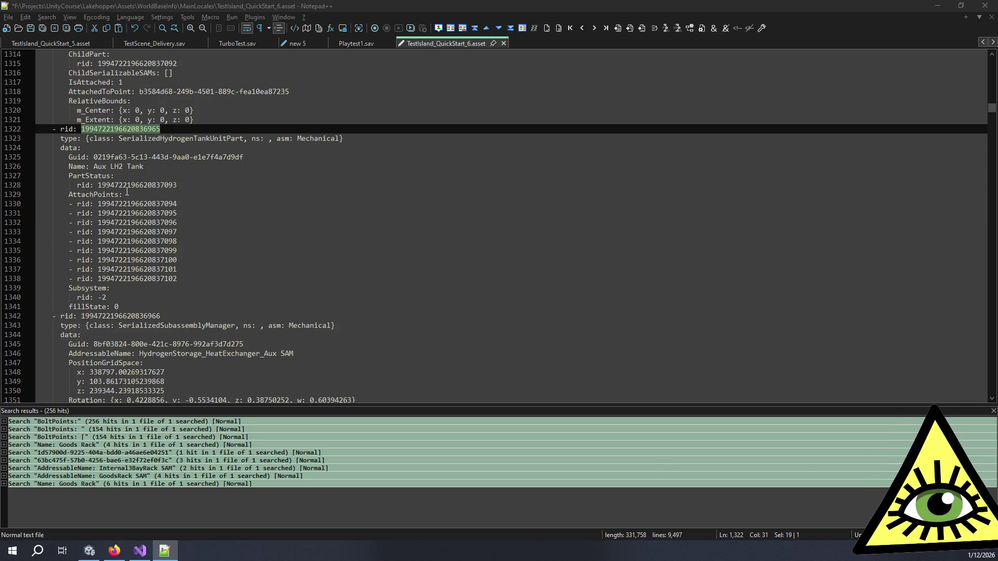
{"action": "double_click", "coordinate": [145, 278]}
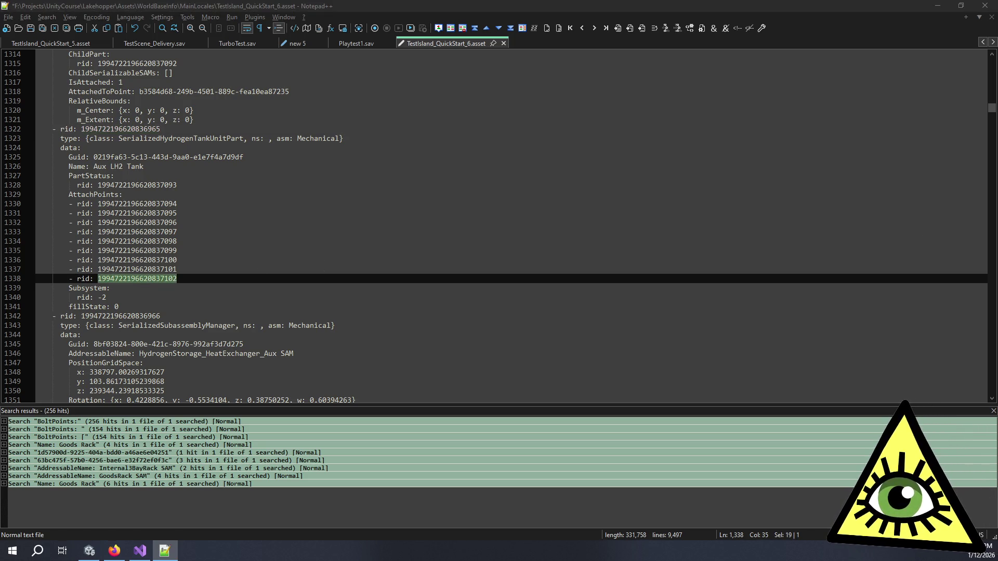
{"action": "key", "text": "ctrl+F3"}
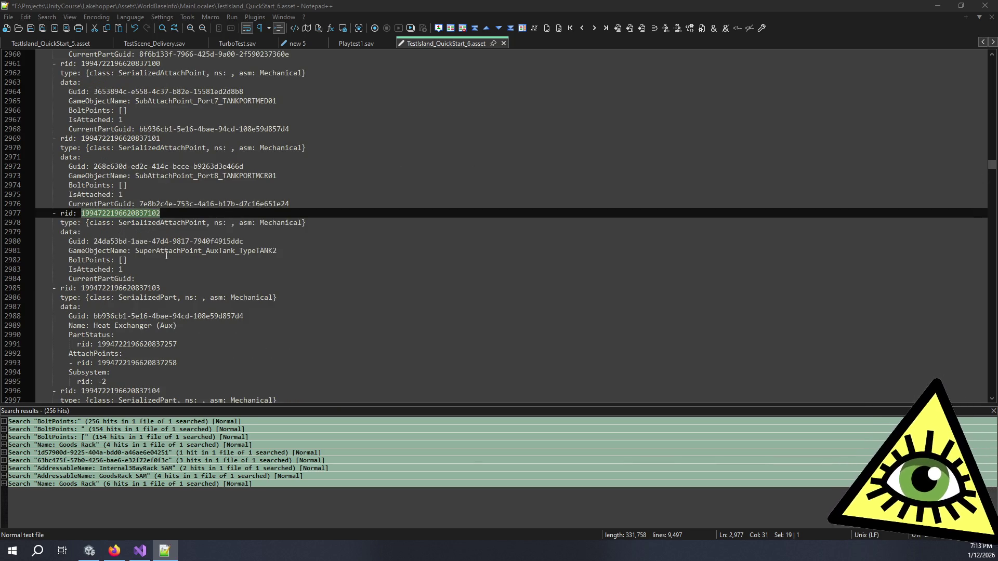
Select the empty BoltPoints brackets and look up the BoltPointM10_75mm_0 rid in the search results
{"action": "left_click", "coordinate": [136, 270]}
{"action": "left_click", "coordinate": [127, 260]}
{"action": "left_click_drag", "start_coordinate": [134, 259], "coordinate": [119, 260]}
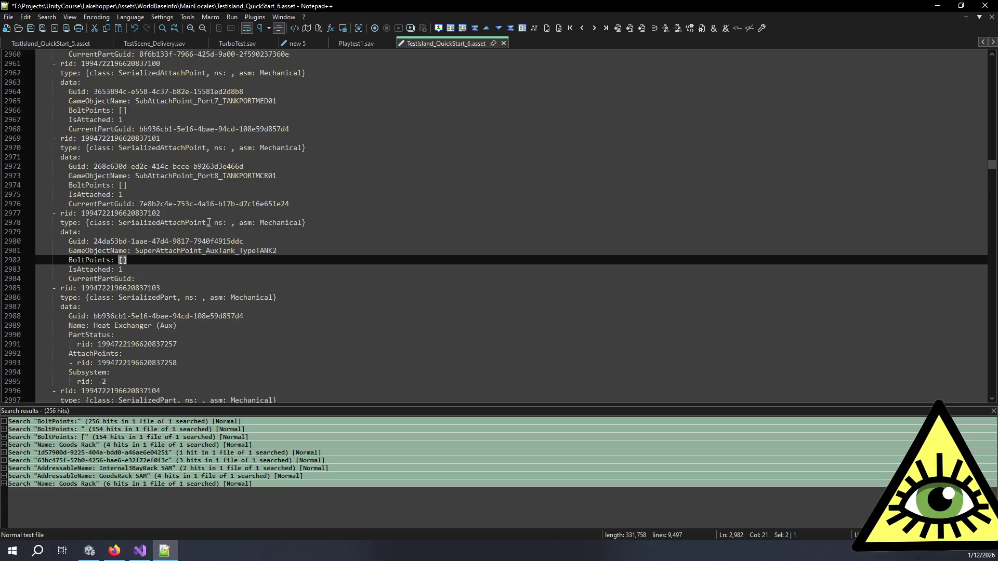
{"action": "scroll", "coordinate": [209, 223], "scroll_direction": "down", "scroll_amount": 2}
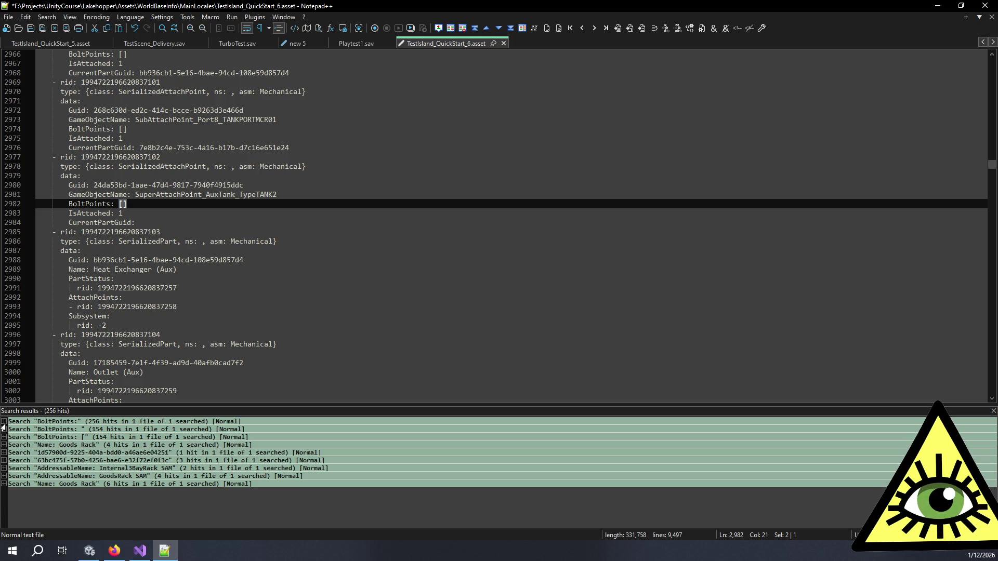
{"action": "left_click", "coordinate": [4, 422]}
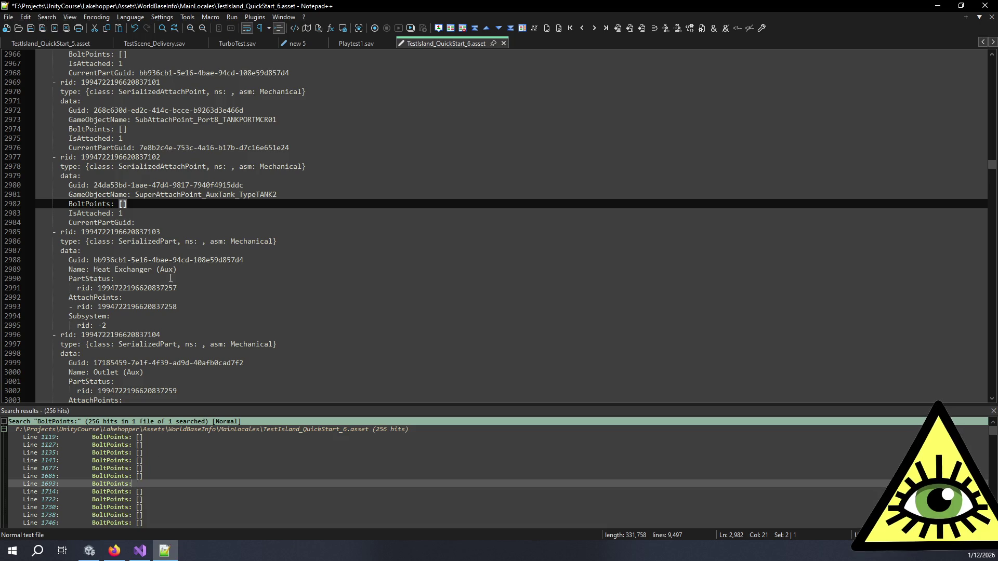
{"action": "left_click_drag", "start_coordinate": [94, 185], "coordinate": [245, 185]}
{"action": "double_click", "coordinate": [151, 485]}
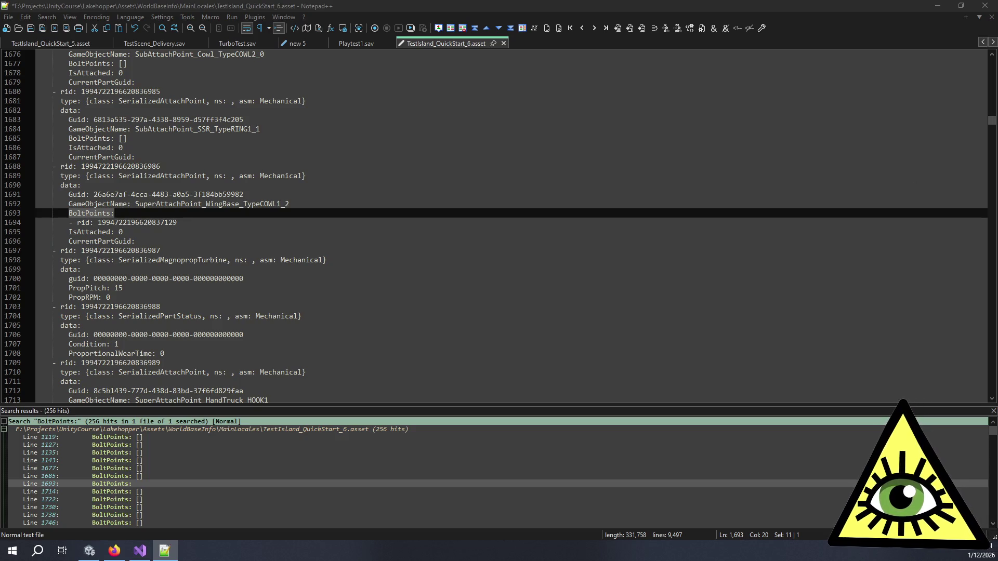
{"action": "left_click_drag", "start_coordinate": [991, 120], "coordinate": [990, 395]}
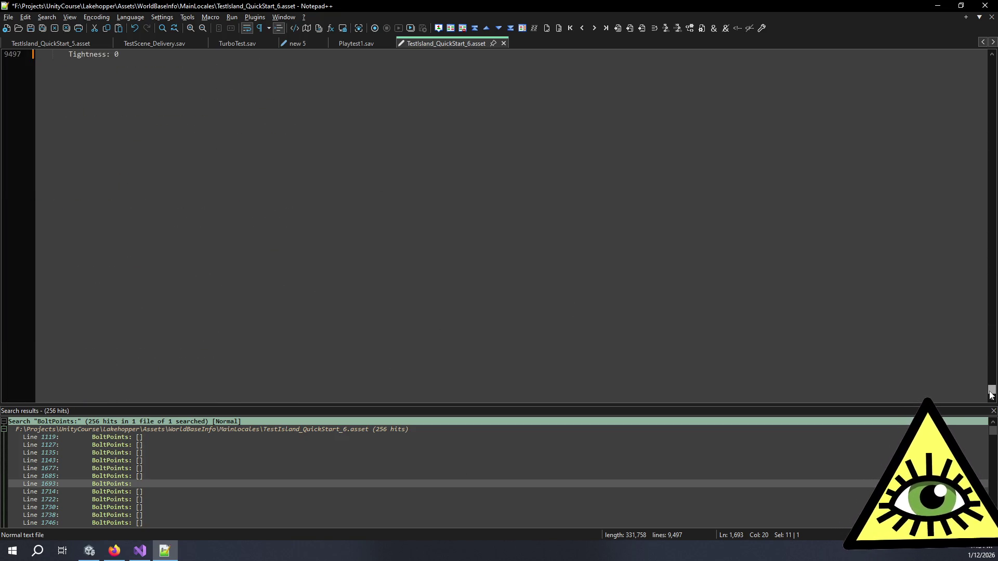
{"action": "scroll", "coordinate": [178, 131], "scroll_direction": "up", "scroll_amount": 10}
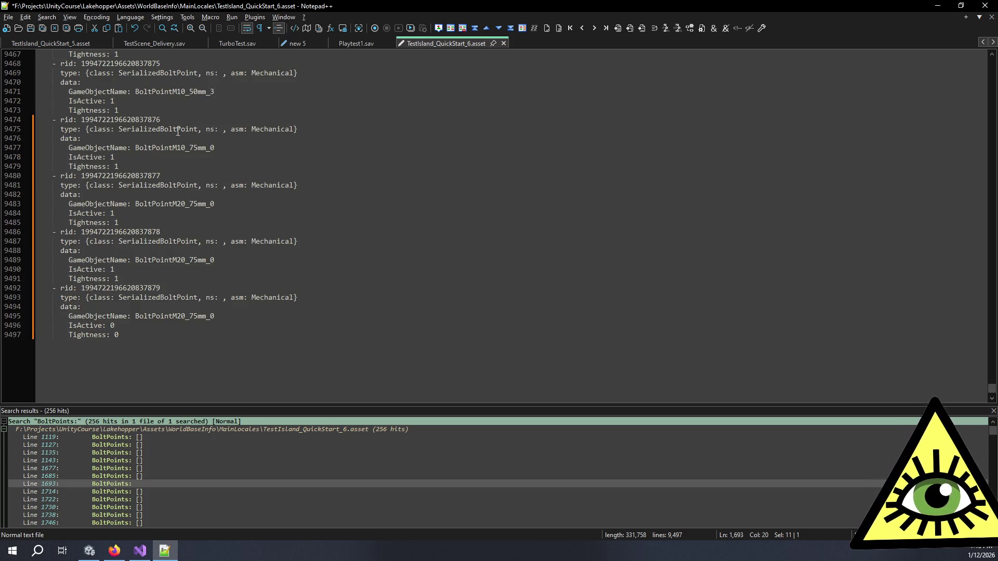
{"action": "double_click", "coordinate": [140, 120]}
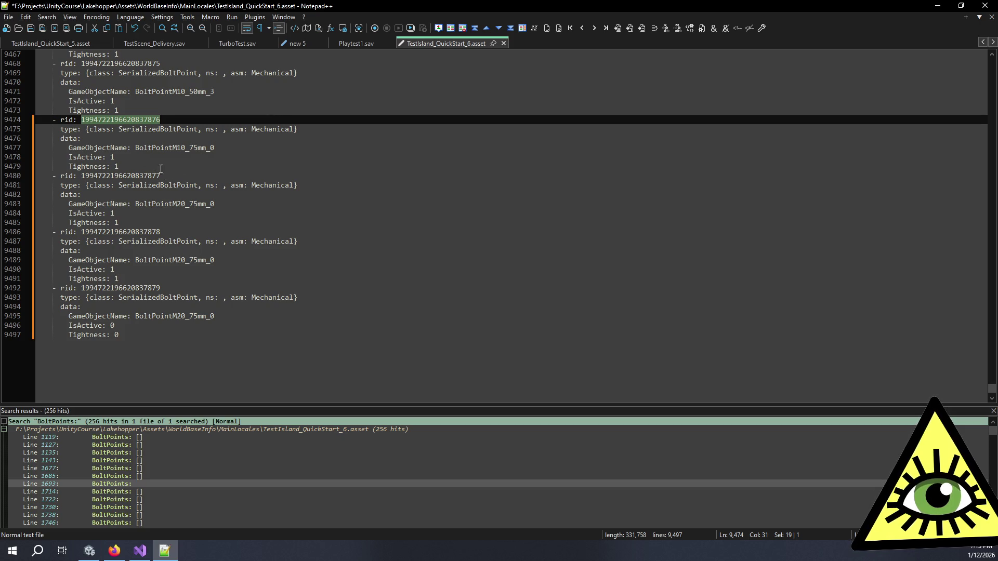
{"action": "scroll", "coordinate": [160, 329], "scroll_direction": "up", "scroll_amount": 2}
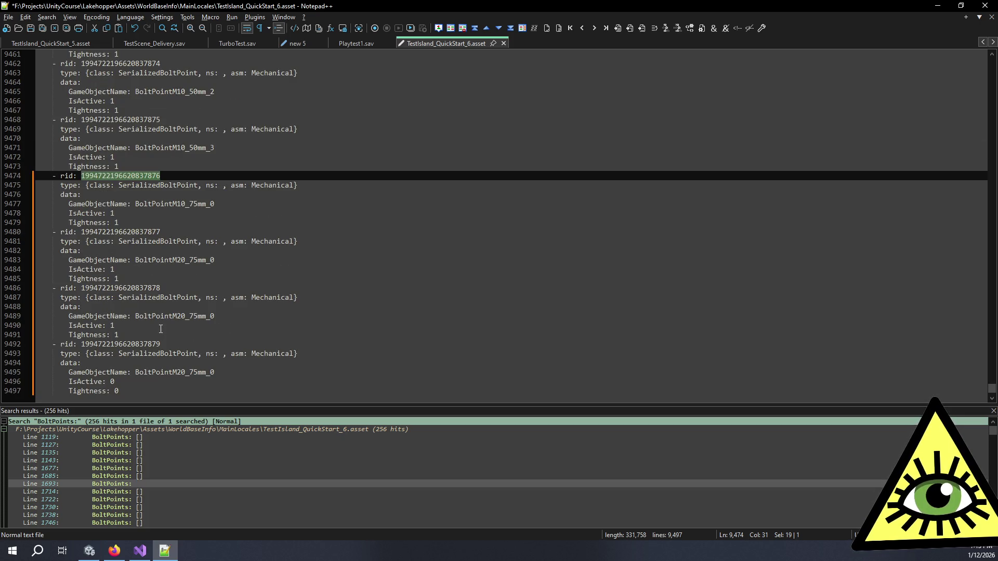
{"action": "scroll", "coordinate": [161, 323], "scroll_direction": "down", "scroll_amount": 2}
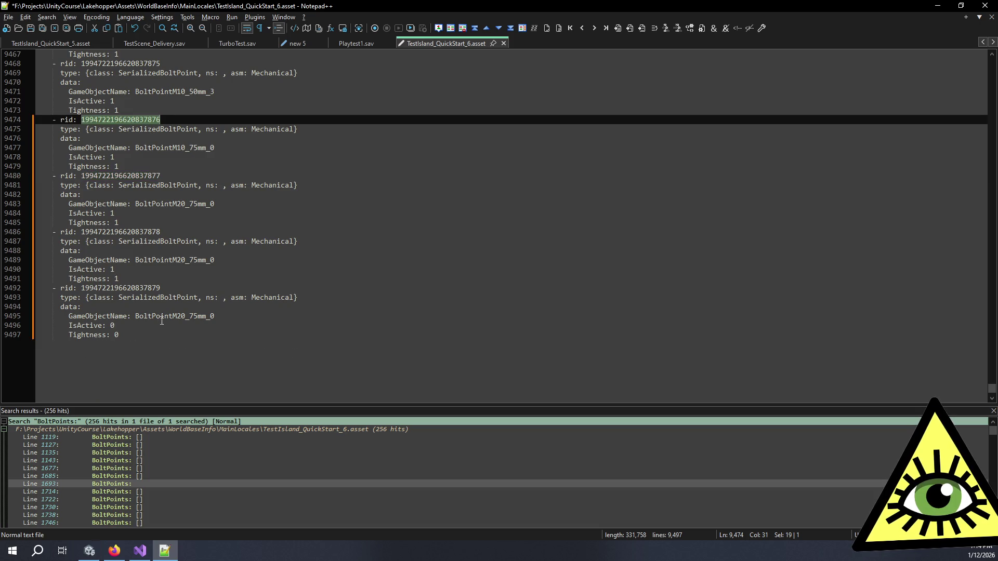
Set the last bolt point's IsActive and Tightness values to 1
{"action": "left_click", "coordinate": [112, 323]}
{"action": "key", "text": "BackSpace"}
{"action": "type", "text": "1"}
{"action": "double_click", "coordinate": [115, 335]}
{"action": "type", "text": "1"}
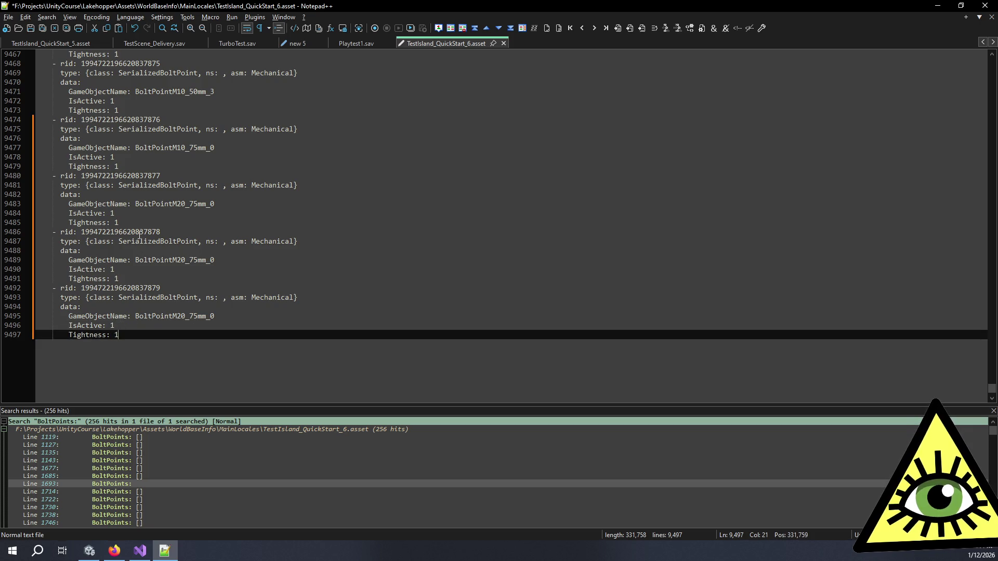
{"action": "double_click", "coordinate": [134, 120]}
{"action": "key", "text": "ctrl+c"}
{"action": "scroll", "coordinate": [154, 123], "scroll_direction": "up", "scroll_amount": 3}
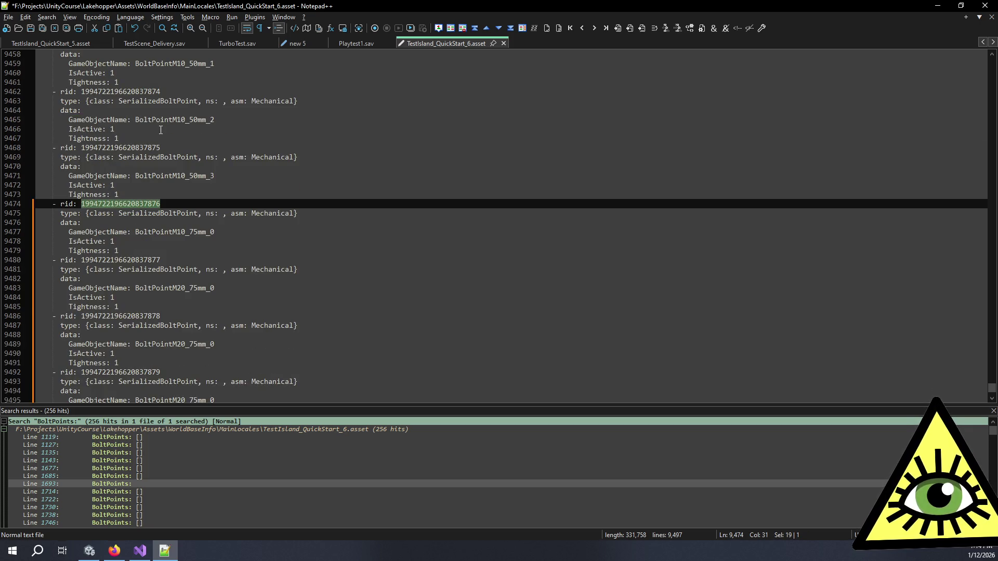
{"action": "key", "text": "ctrl+z"}
{"action": "key", "text": "ctrl+z"}
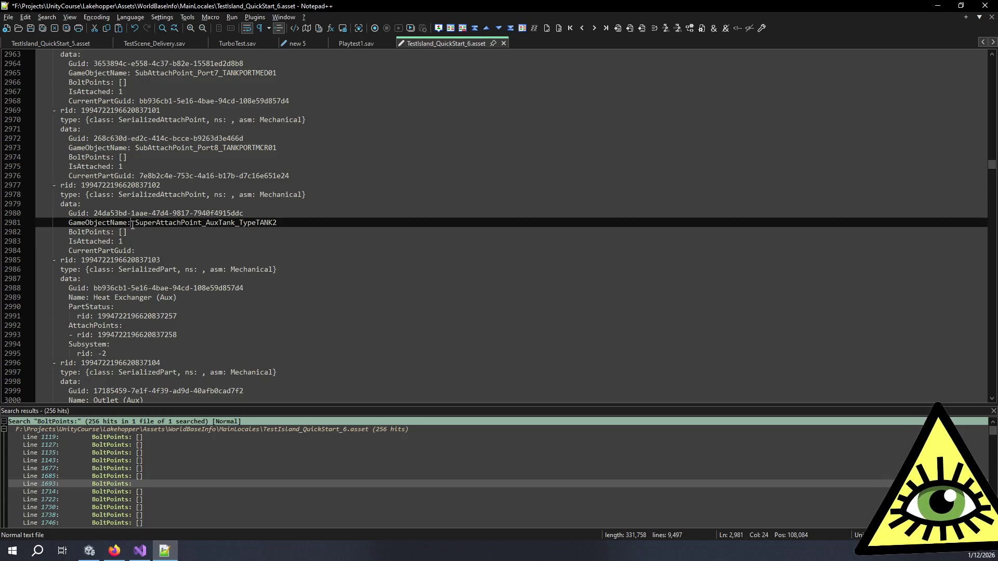
{"action": "key", "text": "ctrl+z"}
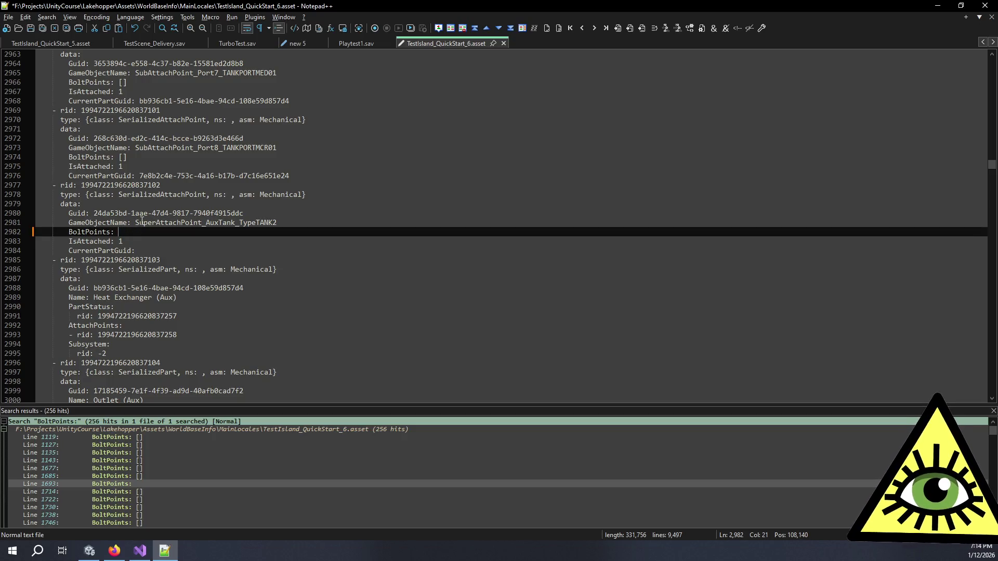
{"action": "key", "text": "Return"}
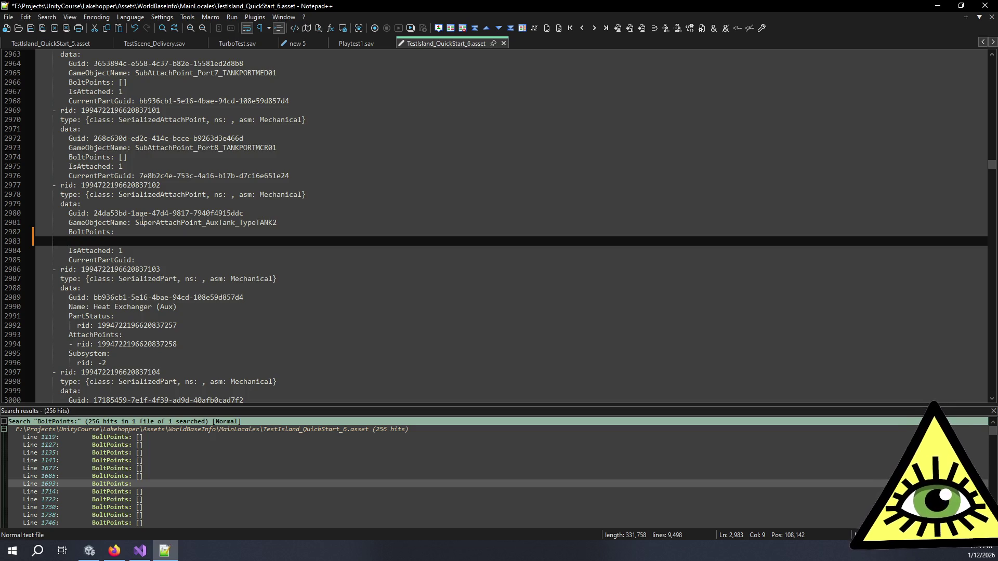
{"action": "key", "text": "ctrl+v"}
{"action": "key", "text": "ctrl+z"}
{"action": "type", "text": "- "}
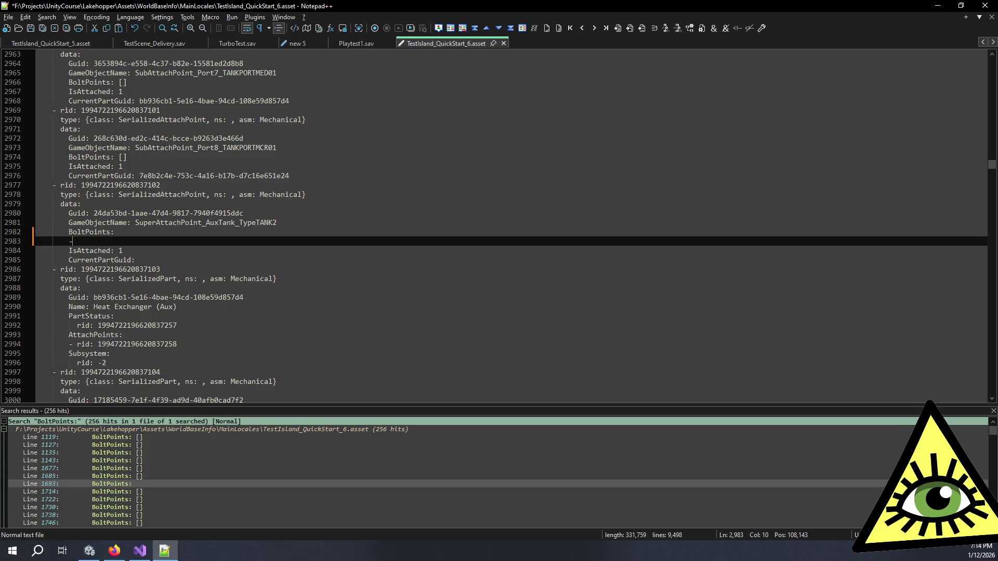
{"action": "type", "text": "rid:"}
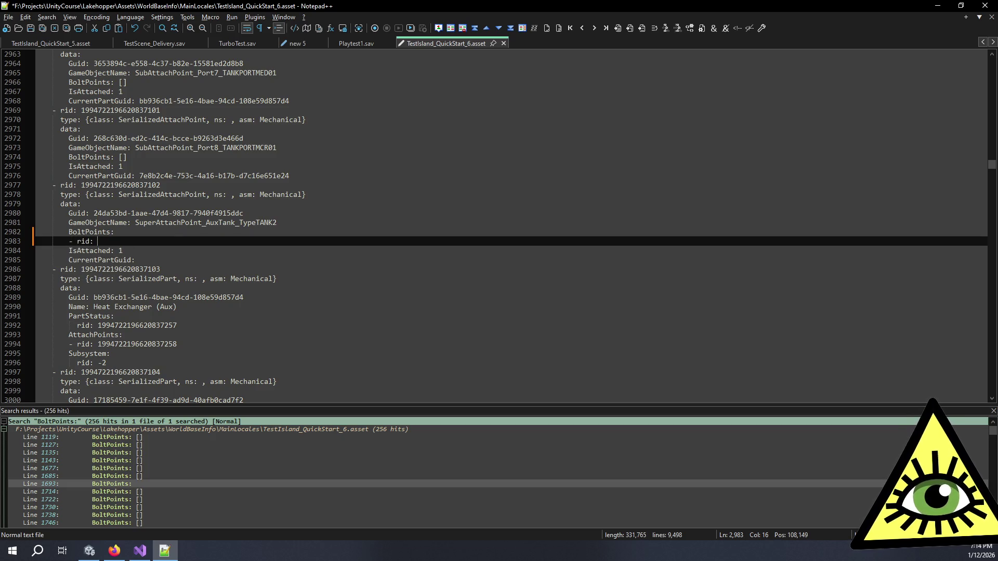
{"action": "key", "text": "ctrl+v"}
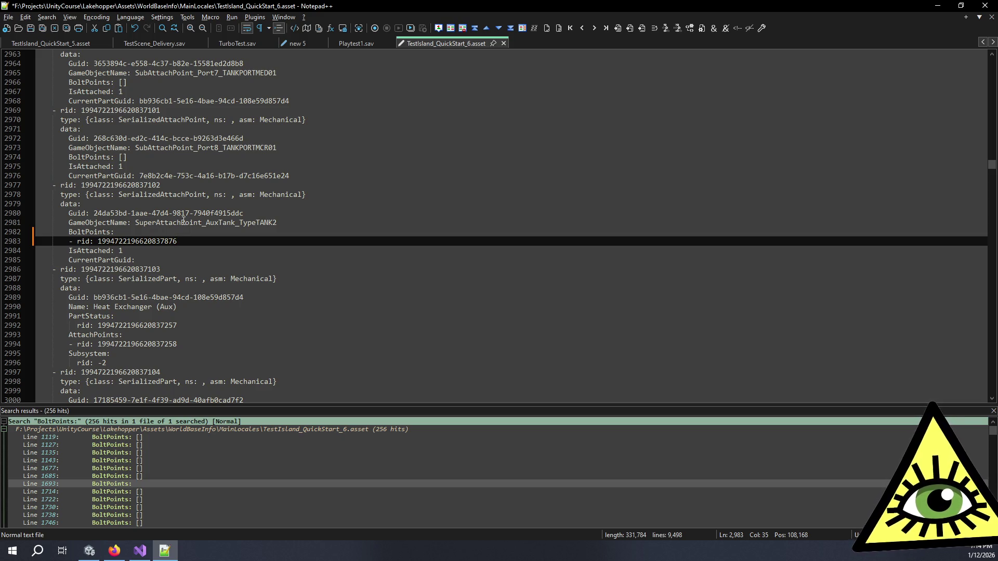
{"action": "key", "text": "Return"}
{"action": "type", "text": "- "}
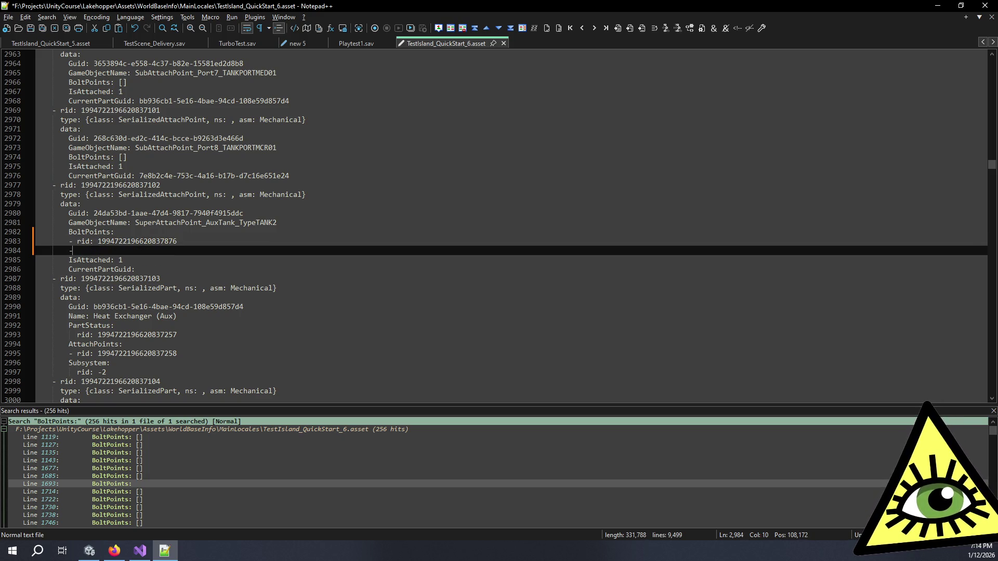
{"action": "type", "text": "rid:"}
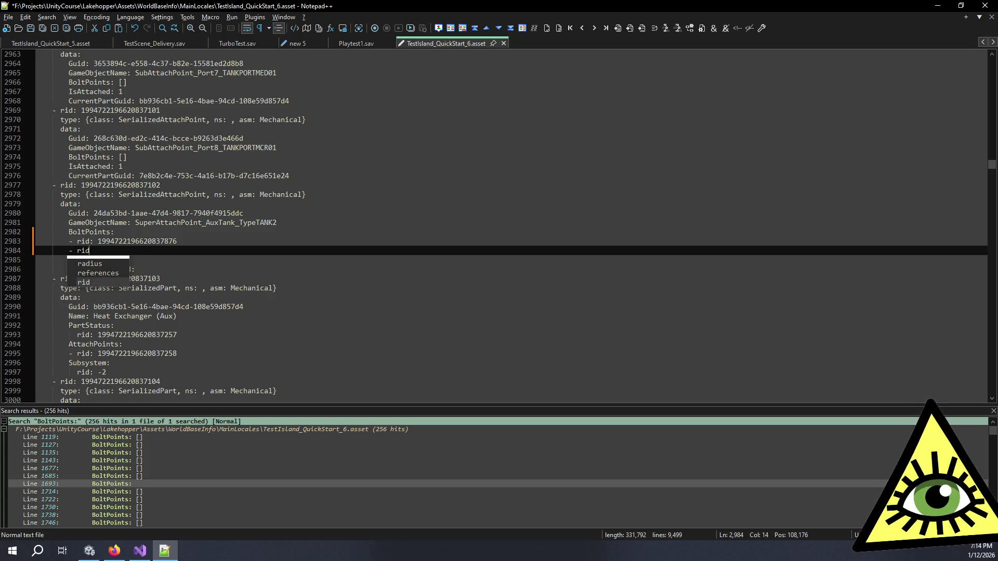
{"action": "key", "text": "ctrl+v"}
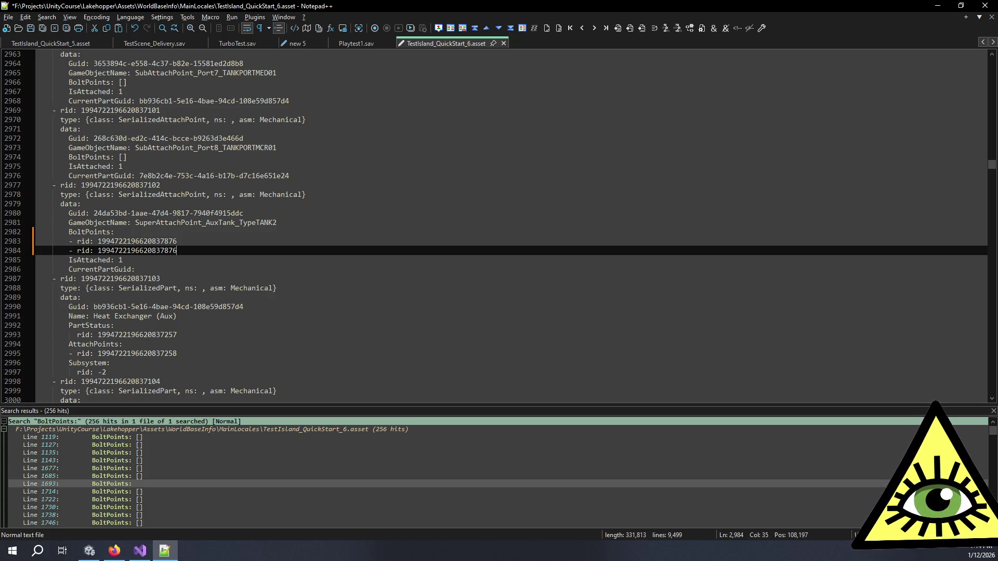
{"action": "key", "text": "BackSpace"}
{"action": "type", "text": "7"}
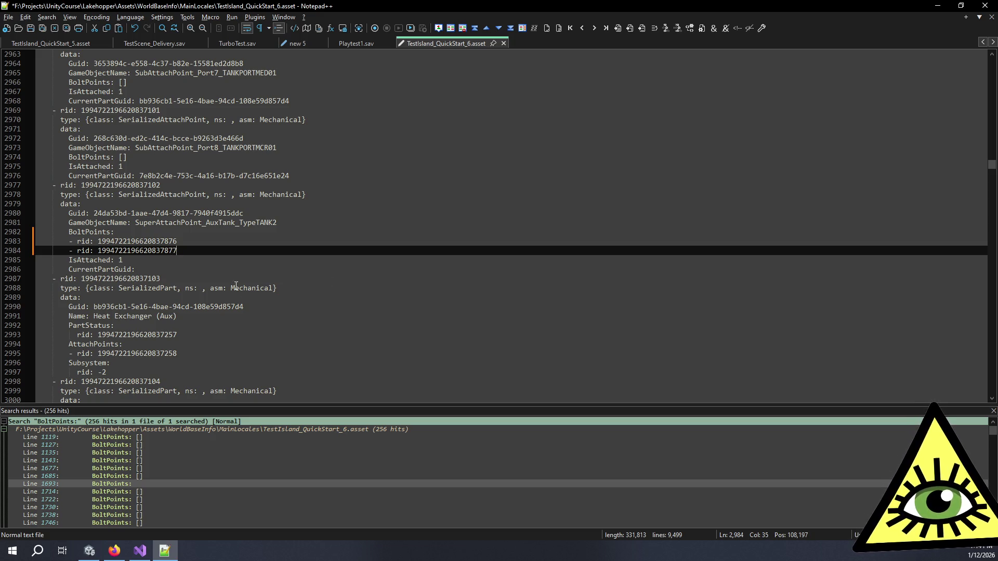
{"action": "left_click", "coordinate": [222, 258]}
{"action": "left_click_drag", "start_coordinate": [277, 222], "coordinate": [136, 222]}
{"action": "key", "text": "ctrl+c"}
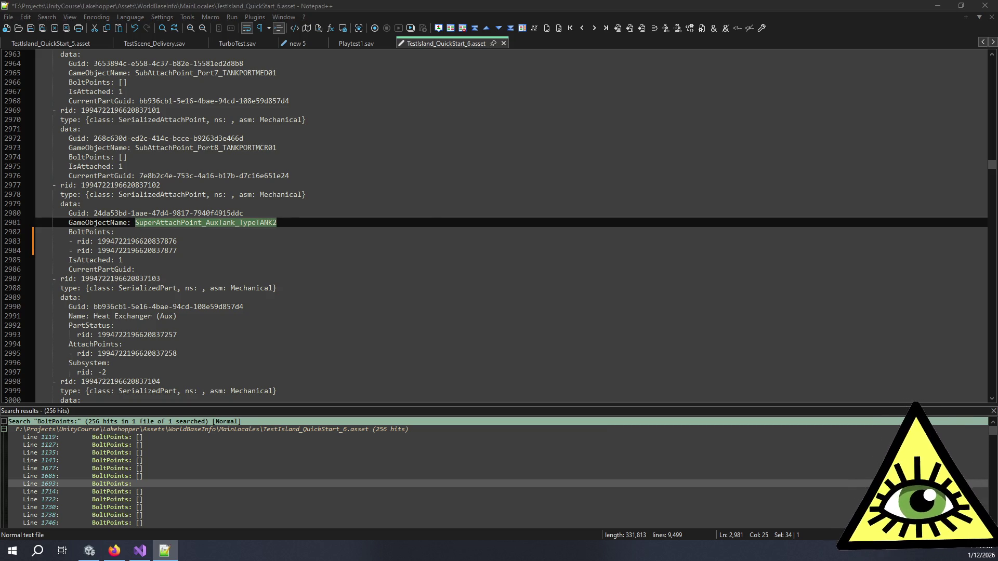
{"action": "key", "text": "ctrl+F3"}
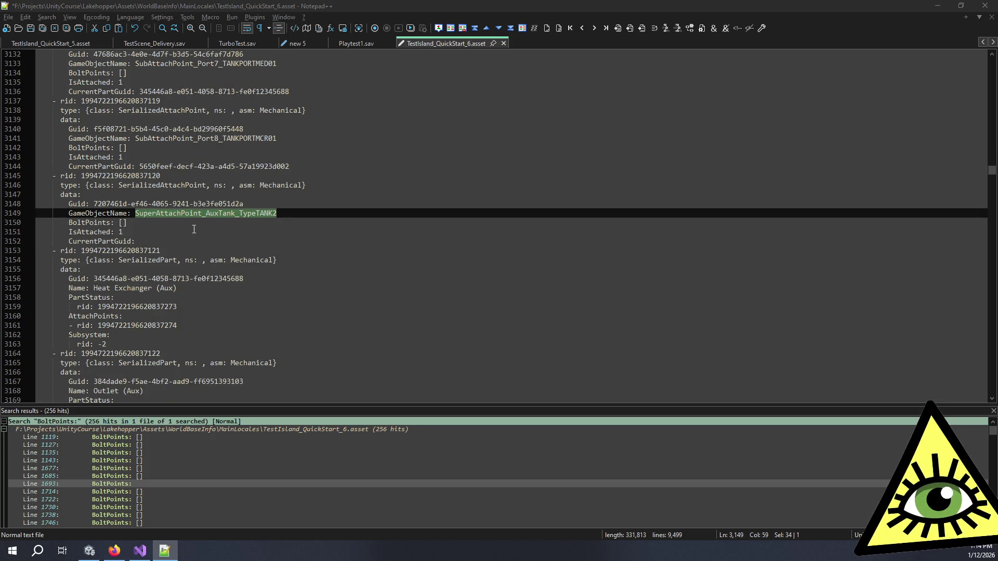
{"action": "left_click_drag", "start_coordinate": [130, 225], "coordinate": [119, 223]}
{"action": "key", "text": "BackSpace"}
{"action": "key", "text": "Return"}
{"action": "type", "text": "- rid:"}
{"action": "key", "text": "ctrl+v"}
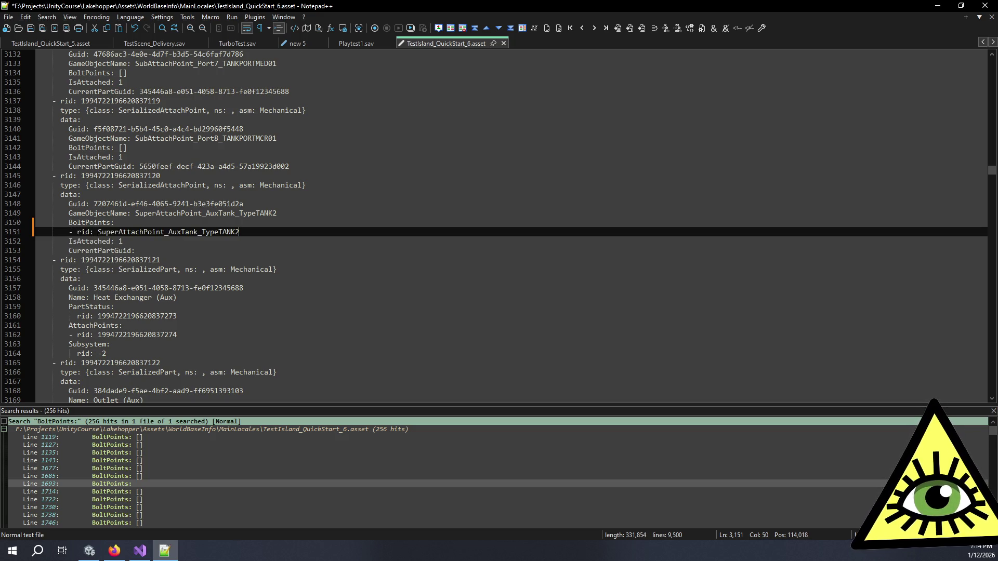
{"action": "key", "text": "ctrl+z"}
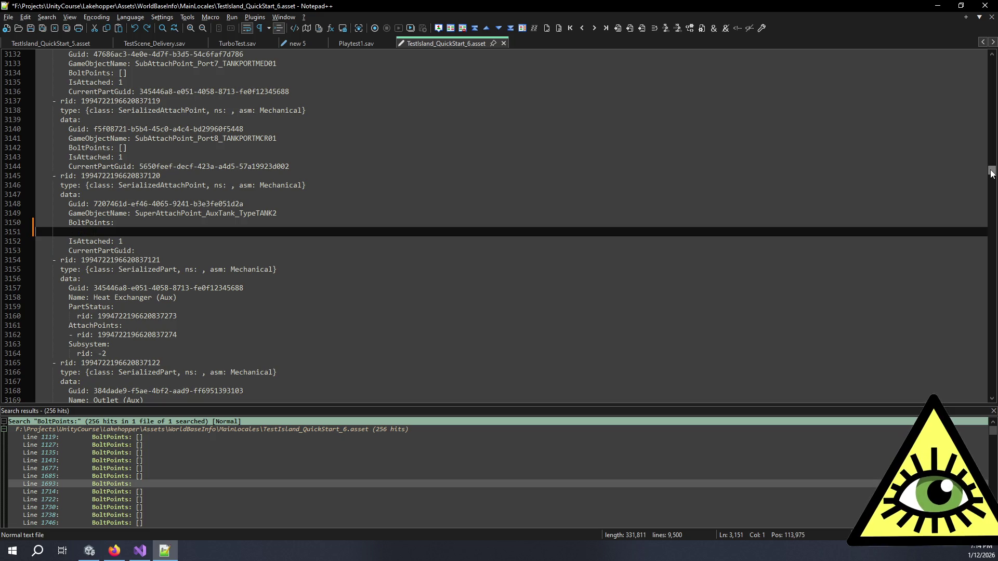
{"action": "key", "text": "ctrl+z"}
{"action": "key", "text": "ctrl+z"}
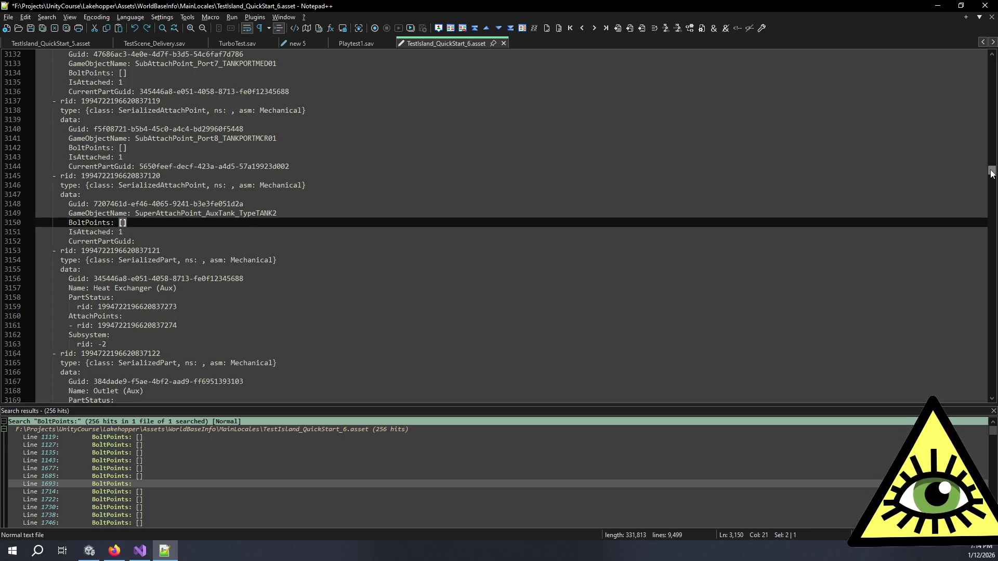
{"action": "left_click_drag", "start_coordinate": [992, 173], "coordinate": [991, 391]}
{"action": "scroll", "coordinate": [379, 278], "scroll_direction": "up", "scroll_amount": 9}
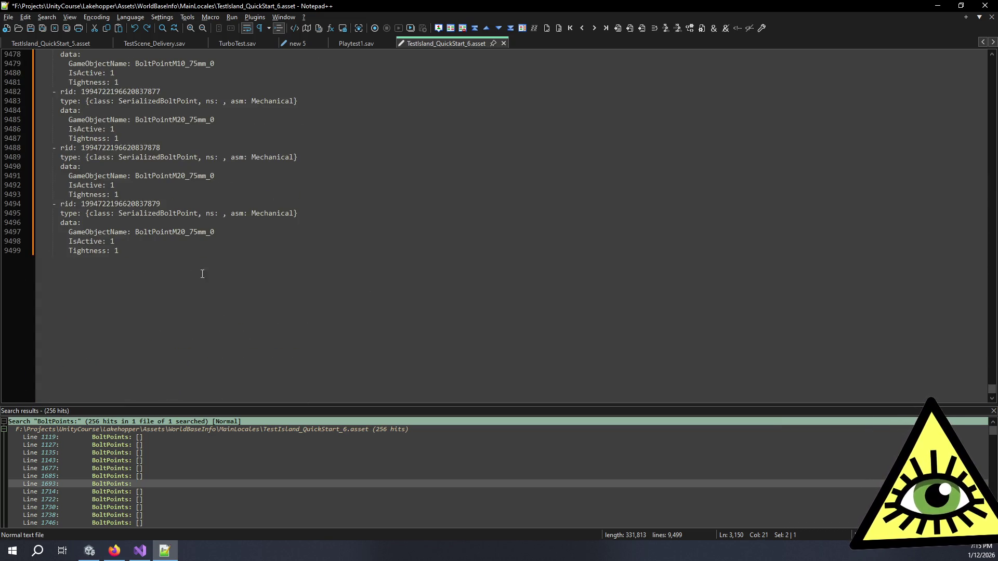
{"action": "double_click", "coordinate": [134, 205]}
{"action": "key", "text": "ctrl+c"}
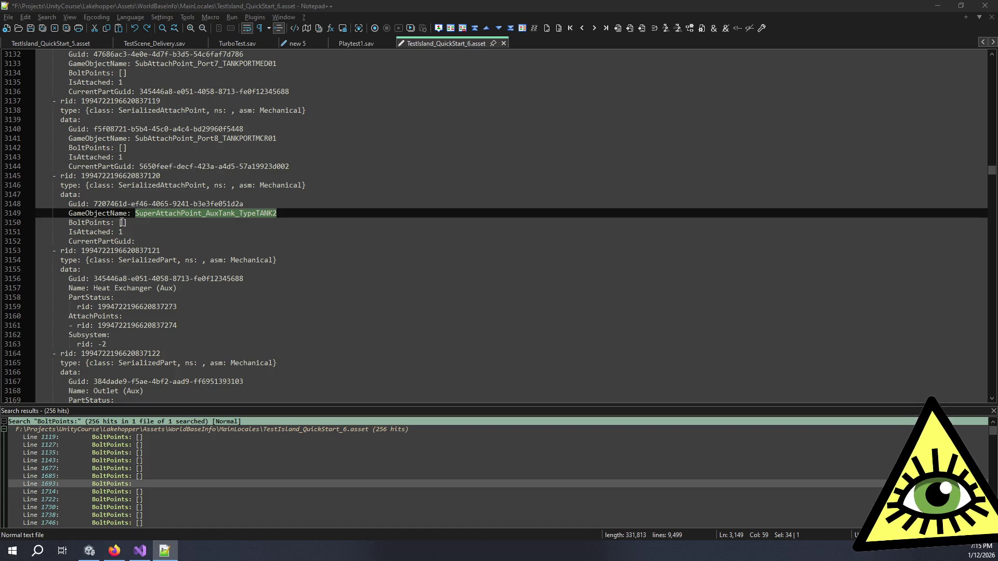
Replace its empty BoltPoints list with rids ending 878 and 879, and save the asset
{"action": "key", "text": "BackSpace"}
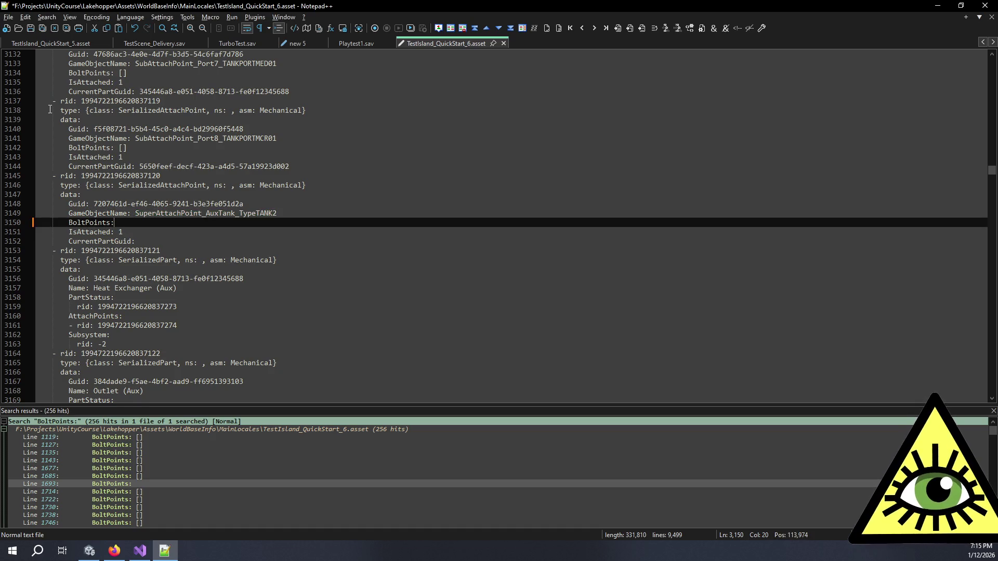
{"action": "key", "text": "Return"}
{"action": "type", "text": "- rid"}
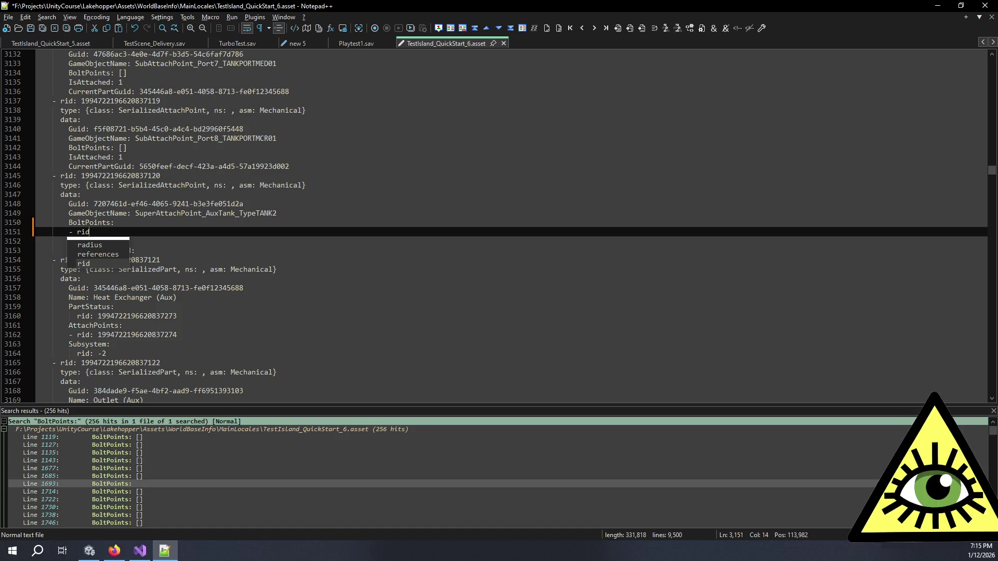
{"action": "type", "text": ":"}
{"action": "key", "text": "ctrl+v"}
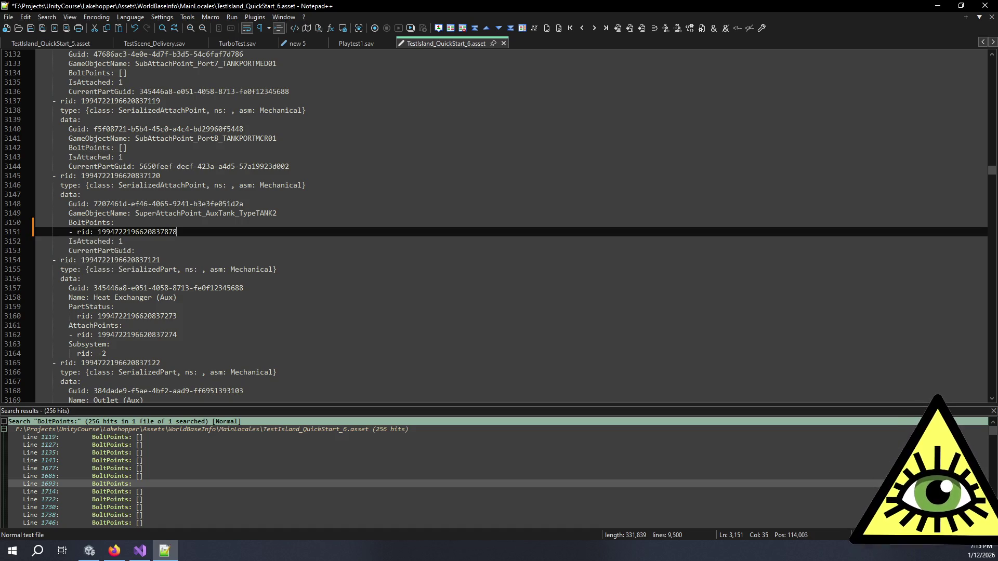
{"action": "key", "text": "Return"}
{"action": "type", "text": "- rid:"}
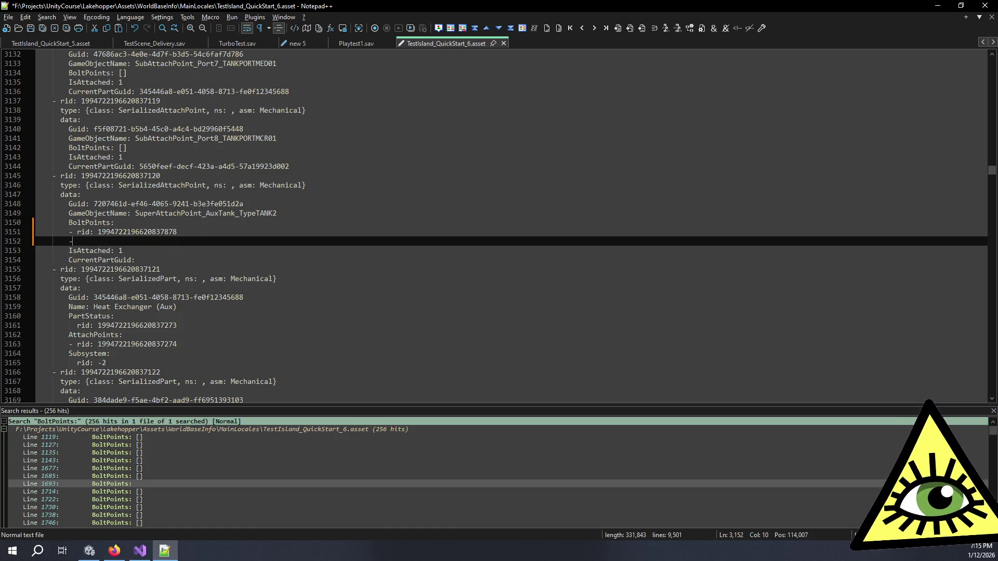
{"action": "key", "text": "ctrl+v"}
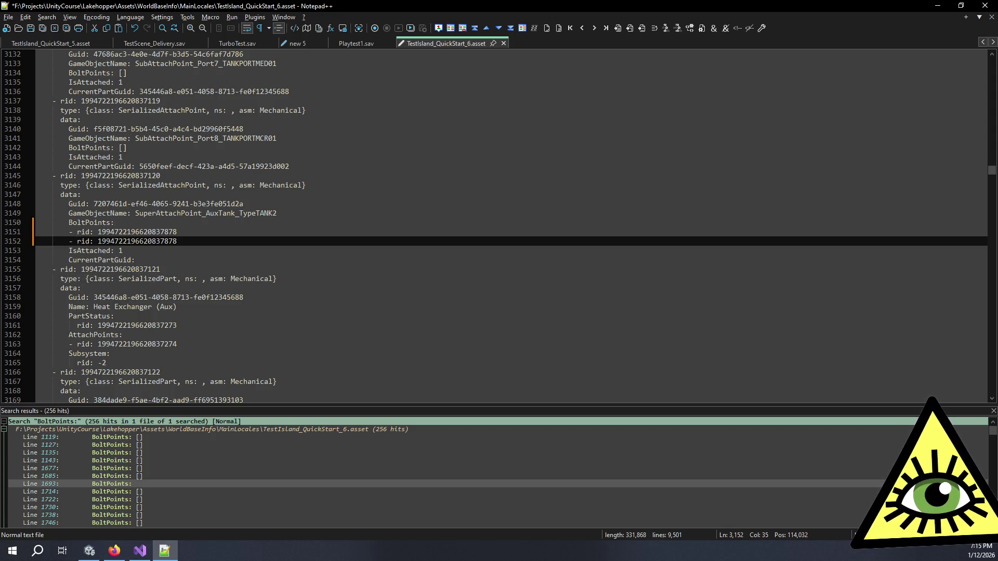
{"action": "key", "text": "BackSpace"}
{"action": "type", "text": "9"}
{"action": "key", "text": "ctrl+s"}
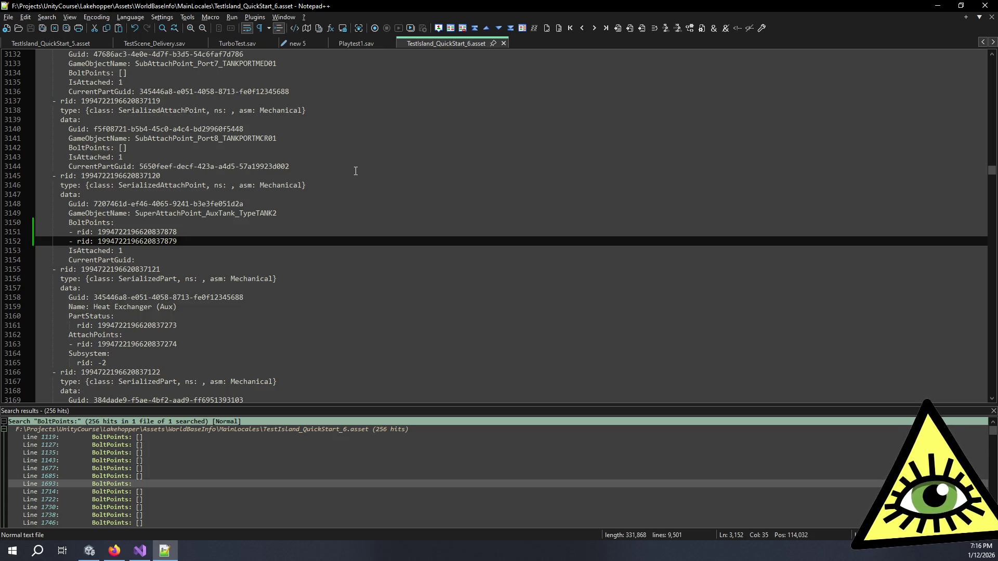
{"action": "left_click", "coordinate": [130, 147]}
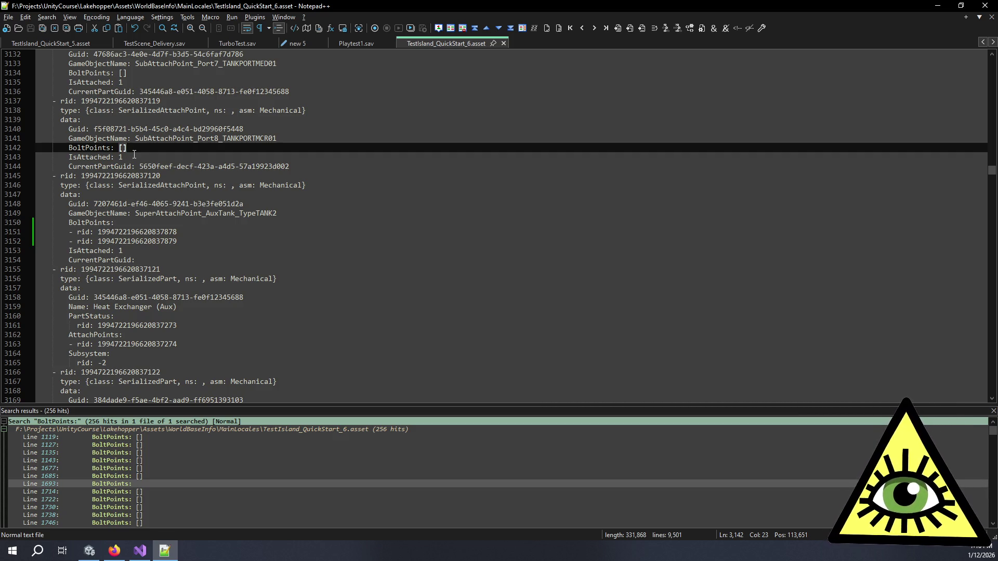
Select the two new BoltPoints rid lines to review them, undoing an accidental move
{"action": "left_click", "coordinate": [174, 202]}
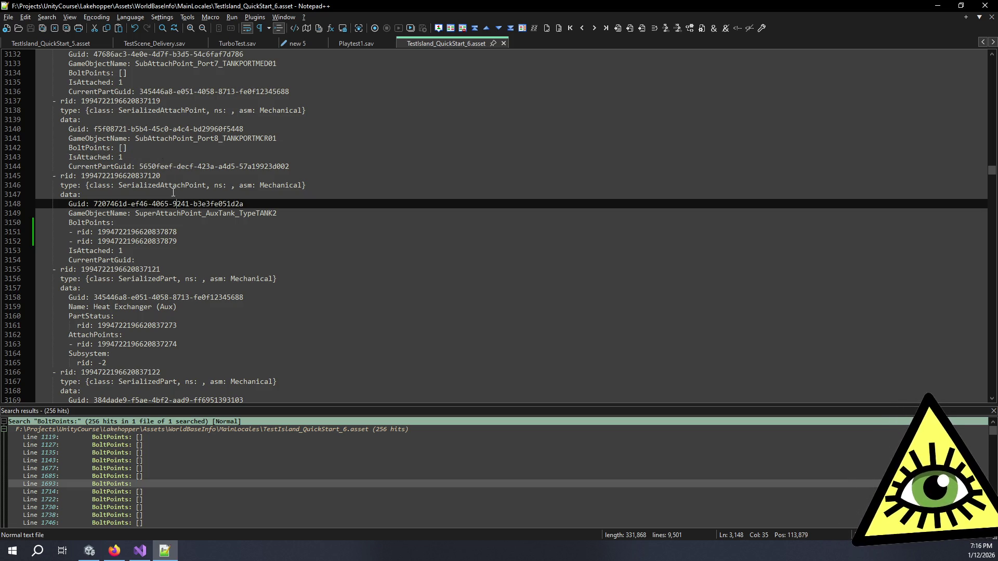
{"action": "left_click", "coordinate": [173, 191]}
{"action": "left_click", "coordinate": [205, 221]}
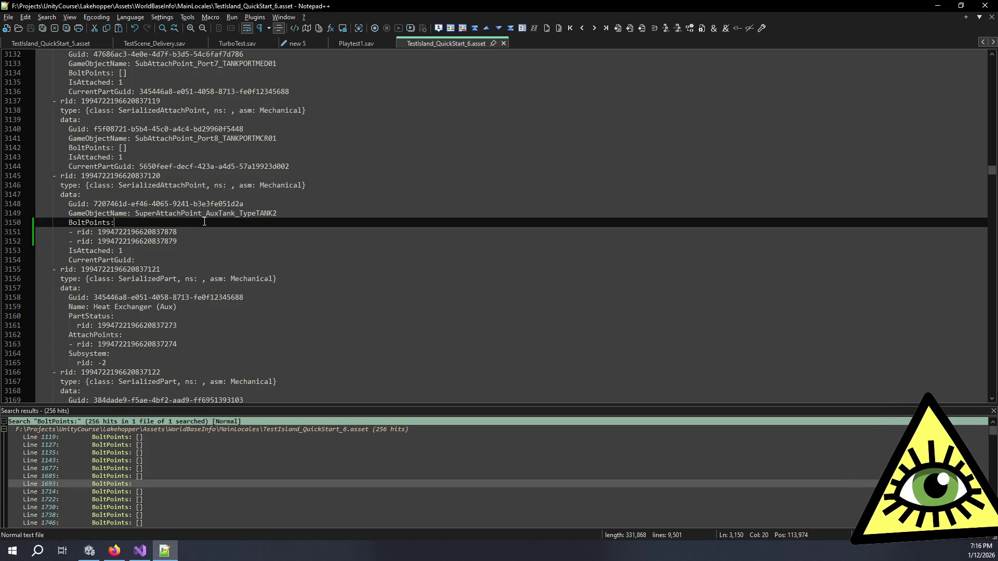
{"action": "left_click", "coordinate": [190, 243]}
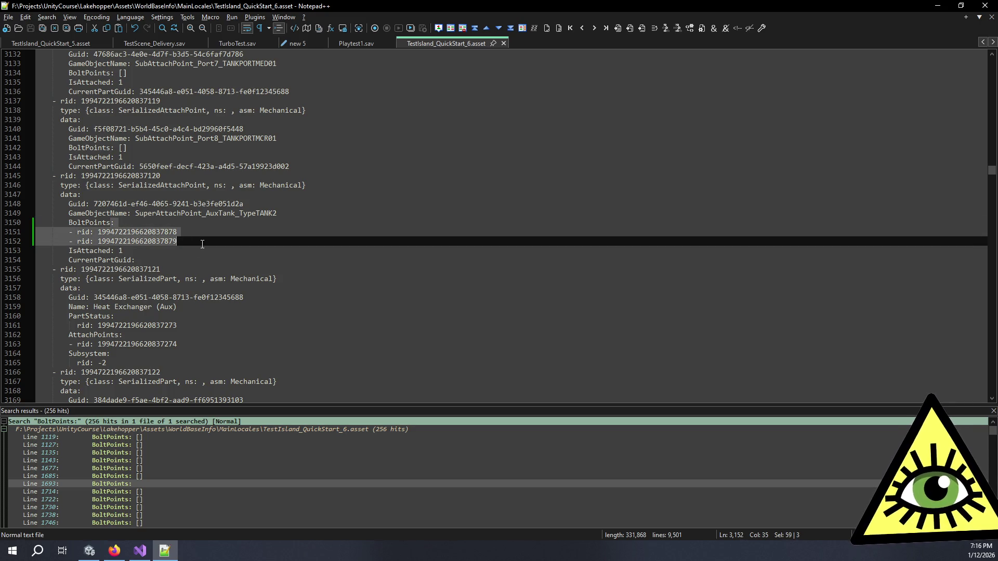
{"action": "double_click", "coordinate": [189, 243]}
{"action": "mouse_move", "coordinate": [190, 243]}
{"action": "left_mouse_down"}
{"action": "mouse_move", "coordinate": [76, 242]}
{"action": "mouse_move", "coordinate": [70, 233]}
{"action": "left_mouse_up"}
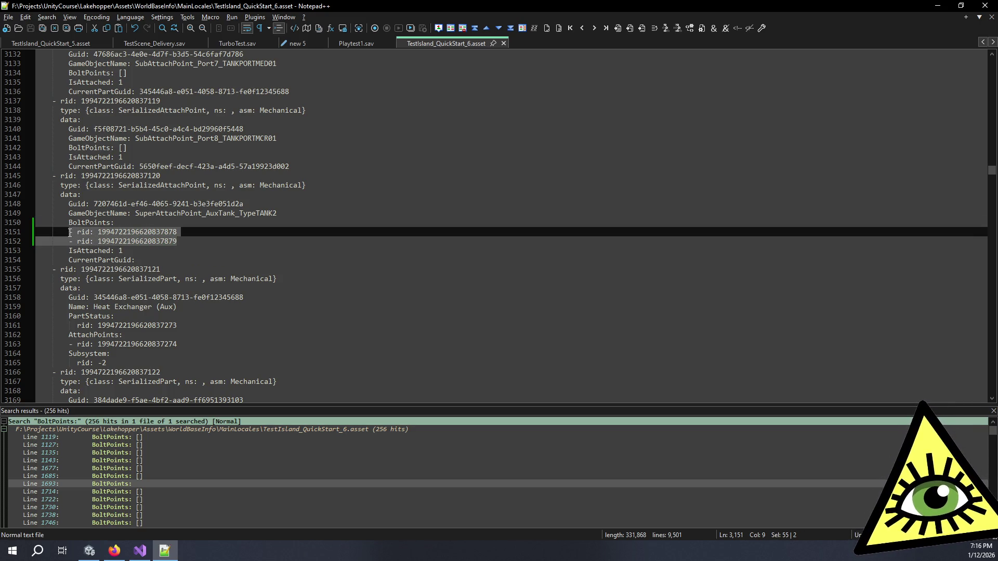
{"action": "left_click", "coordinate": [138, 223]}
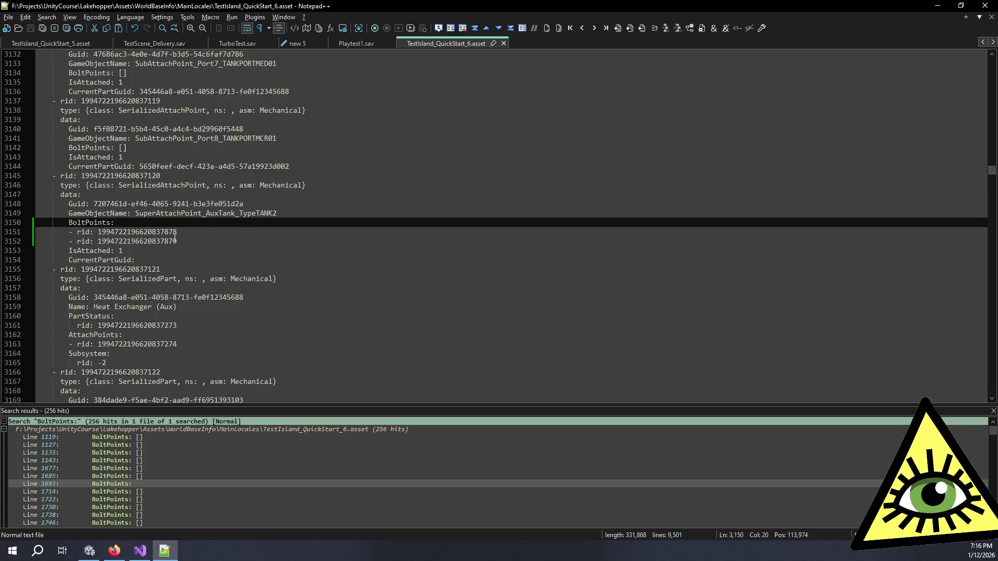
{"action": "left_click_drag", "start_coordinate": [182, 241], "coordinate": [83, 242]}
{"action": "left_click_drag", "start_coordinate": [71, 234], "coordinate": [190, 244]}
{"action": "triple_click", "coordinate": [70, 234]}
{"action": "key", "text": "ctrl+z"}
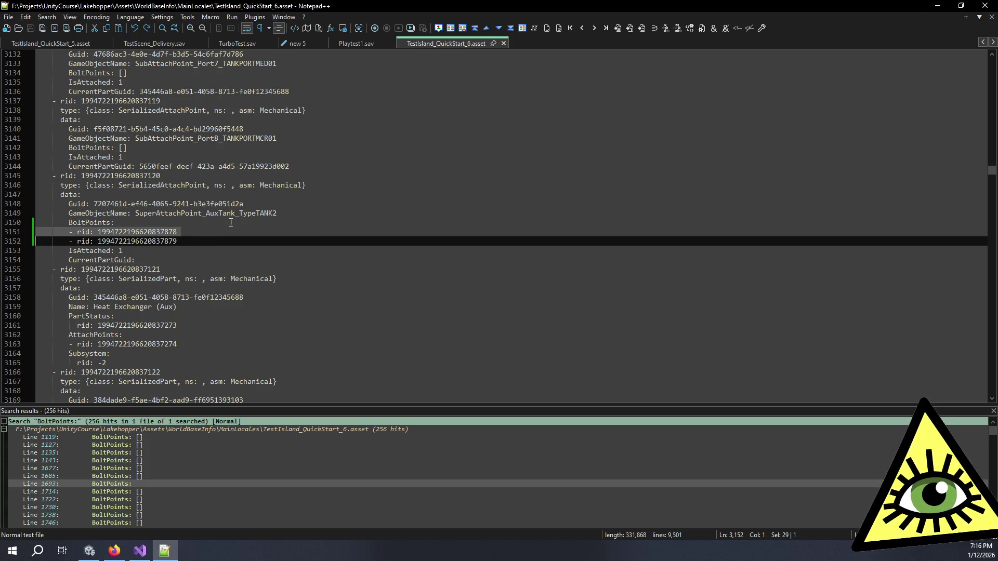
{"action": "left_click", "coordinate": [266, 213]}
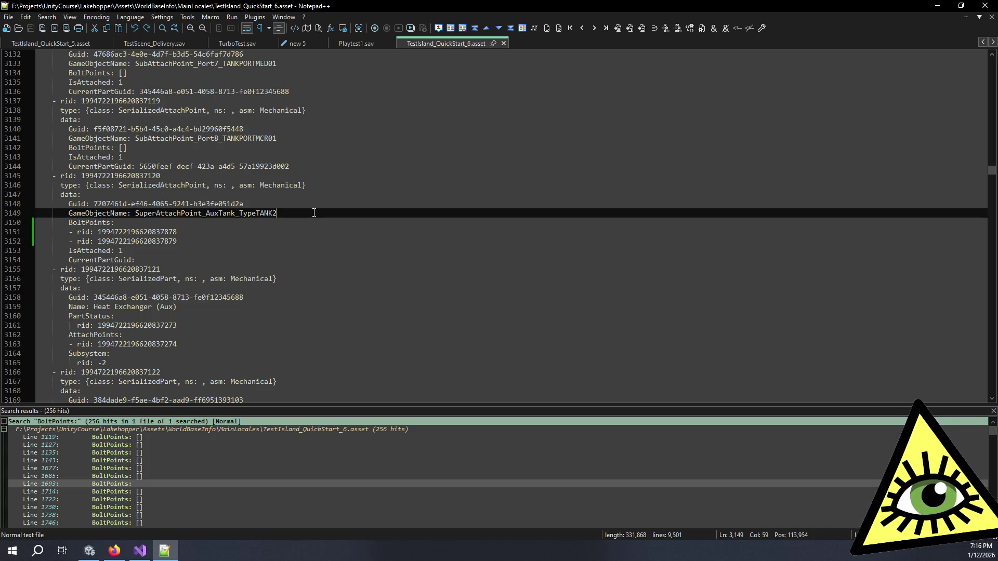
Recheck the rid entries down to IsAttached, then bring the Unity editor to the front
{"action": "left_click", "coordinate": [332, 221]}
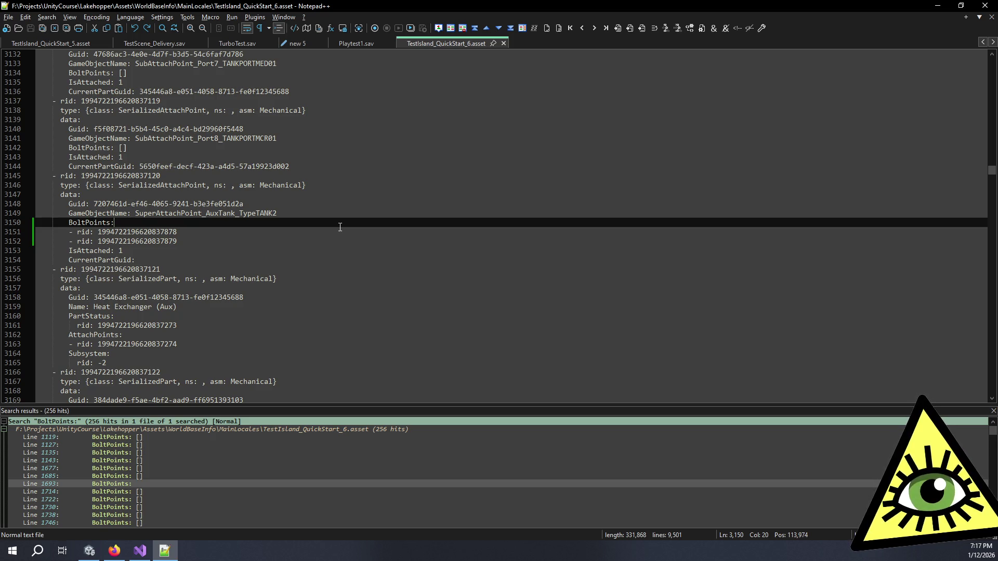
{"action": "left_click", "coordinate": [291, 243]}
{"action": "left_click_drag", "start_coordinate": [259, 245], "coordinate": [234, 225]}
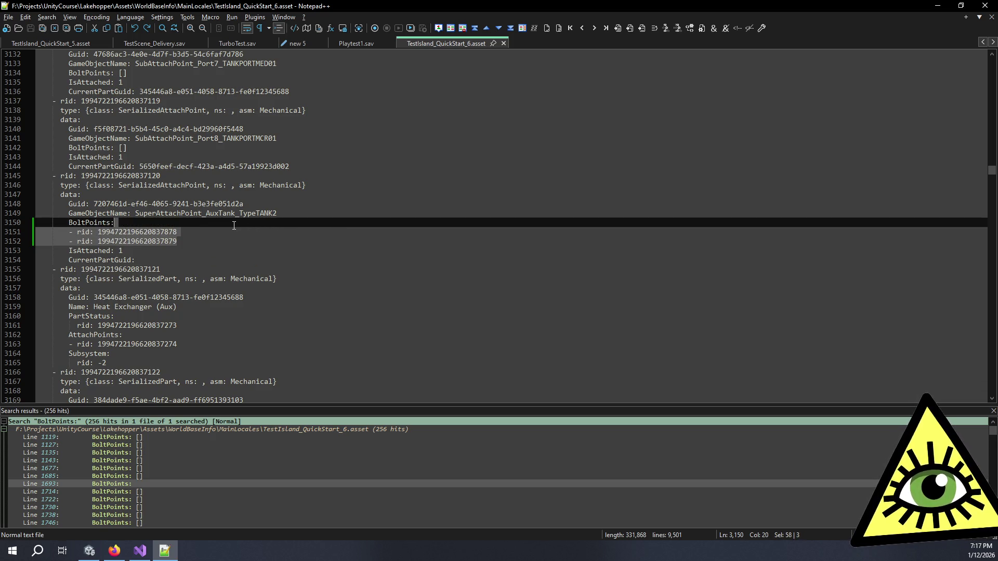
{"action": "left_click", "coordinate": [235, 232]}
{"action": "mouse_move", "coordinate": [125, 251]}
{"action": "left_mouse_down"}
{"action": "mouse_move", "coordinate": [177, 225]}
{"action": "mouse_move", "coordinate": [195, 248]}
{"action": "left_mouse_up"}
{"action": "left_click", "coordinate": [196, 248]}
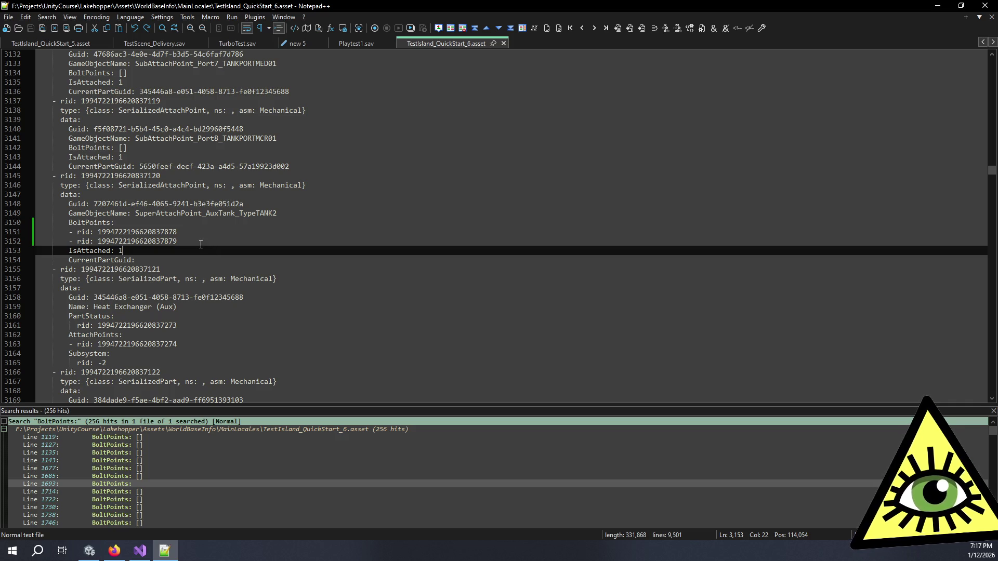
{"action": "left_click", "coordinate": [200, 244]}
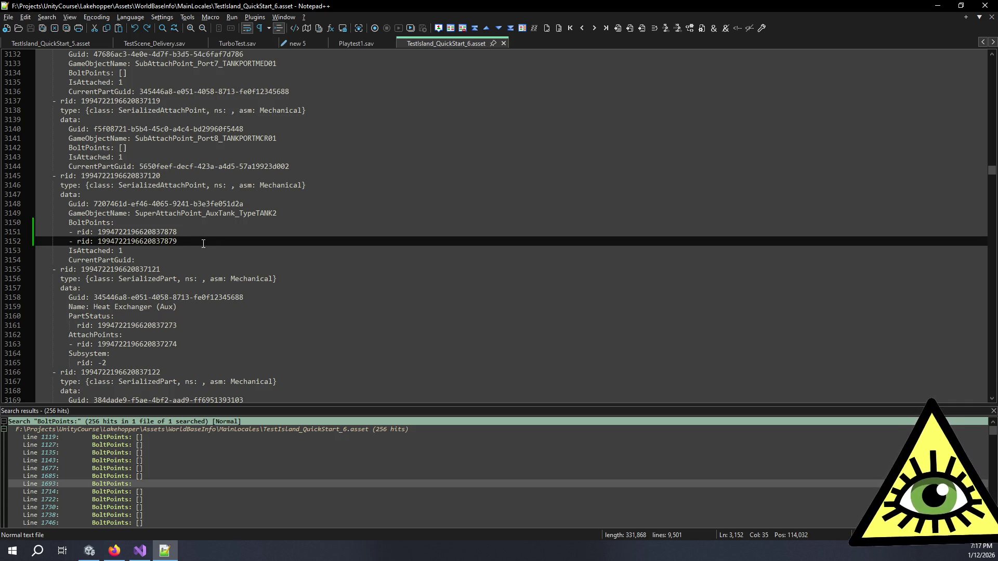
{"action": "left_click", "coordinate": [89, 550]}
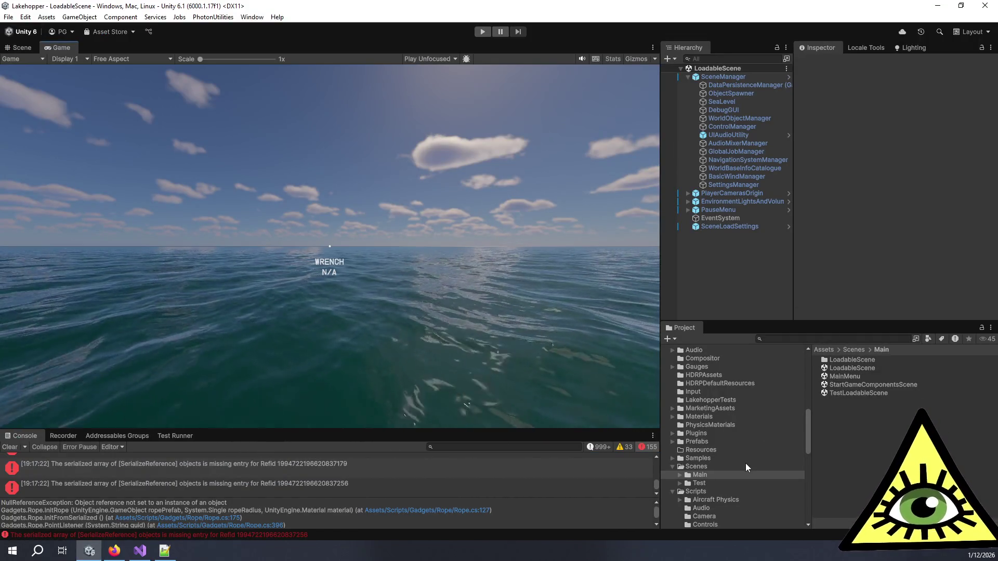
Enlarge the Console, inspect a few missing-Refid errors, and clear all messages
{"action": "left_click_drag", "start_coordinate": [218, 429], "coordinate": [249, 175]}
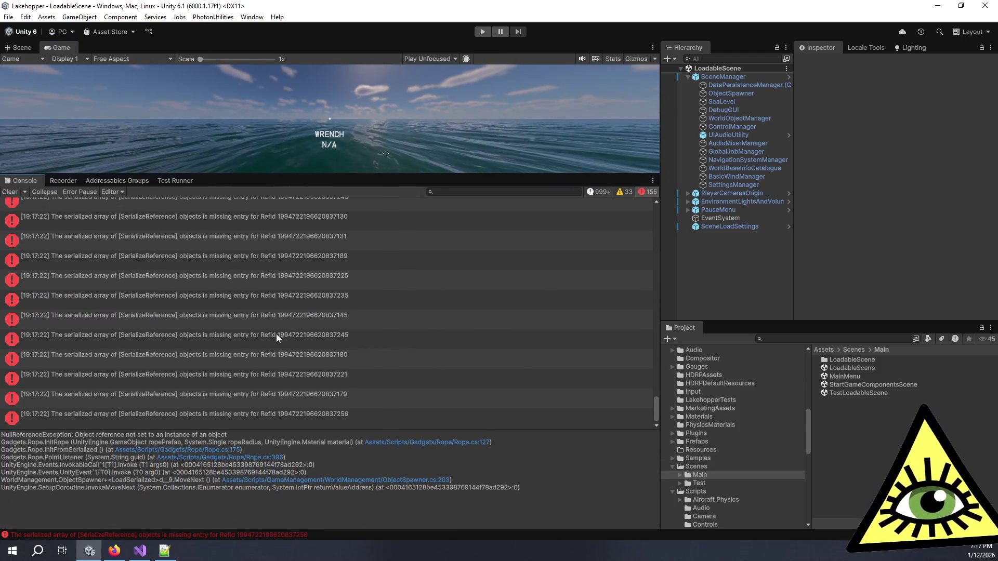
{"action": "left_click", "coordinate": [347, 340]}
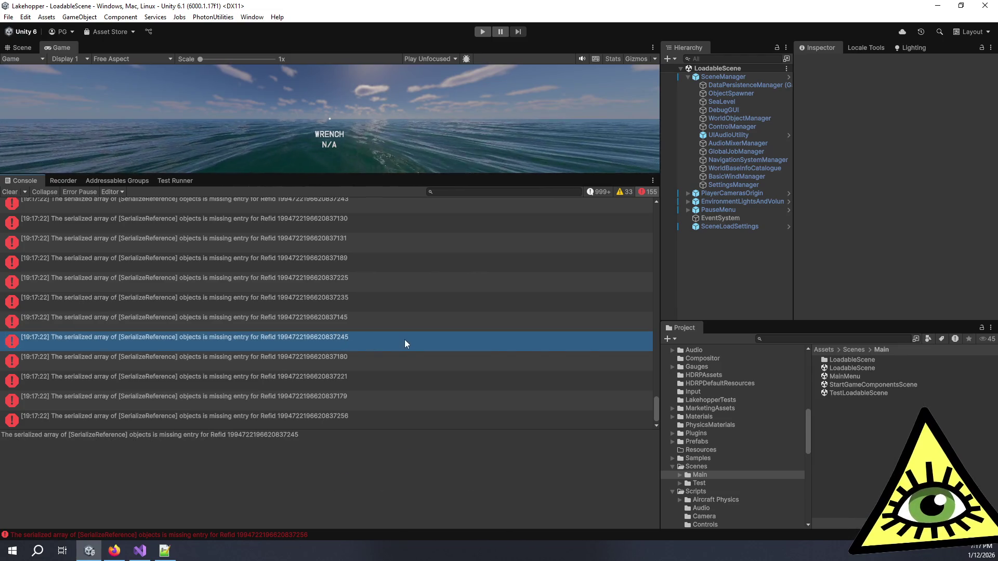
{"action": "left_click", "coordinate": [401, 358]}
{"action": "left_click", "coordinate": [364, 395]}
{"action": "left_click", "coordinate": [10, 192]}
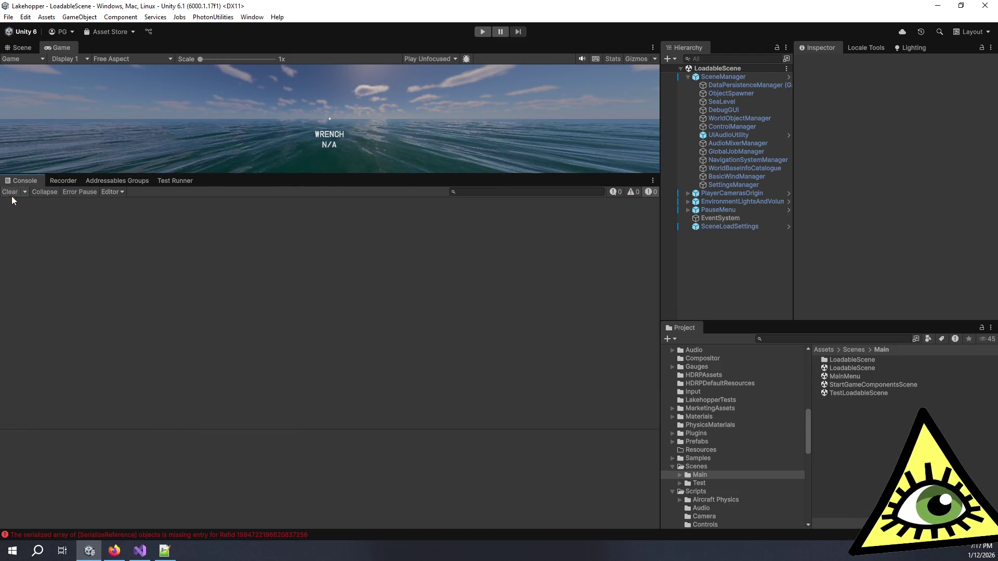
Open the WorldBaseInfo folder and select QuickStartWorldBaseInfo for the Inspector
{"action": "scroll", "coordinate": [730, 501], "scroll_direction": "down", "scroll_amount": 10}
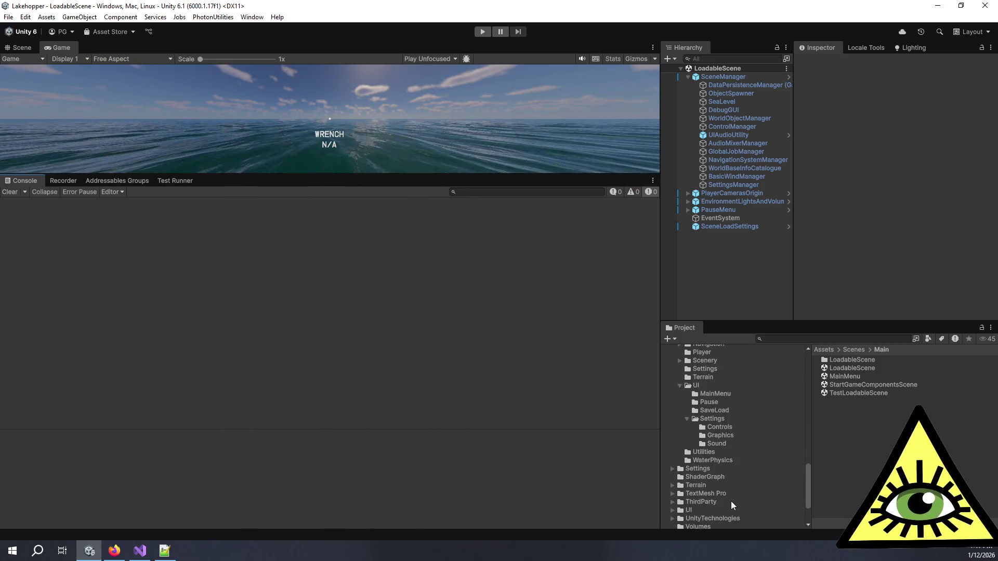
{"action": "left_click", "coordinate": [707, 481]}
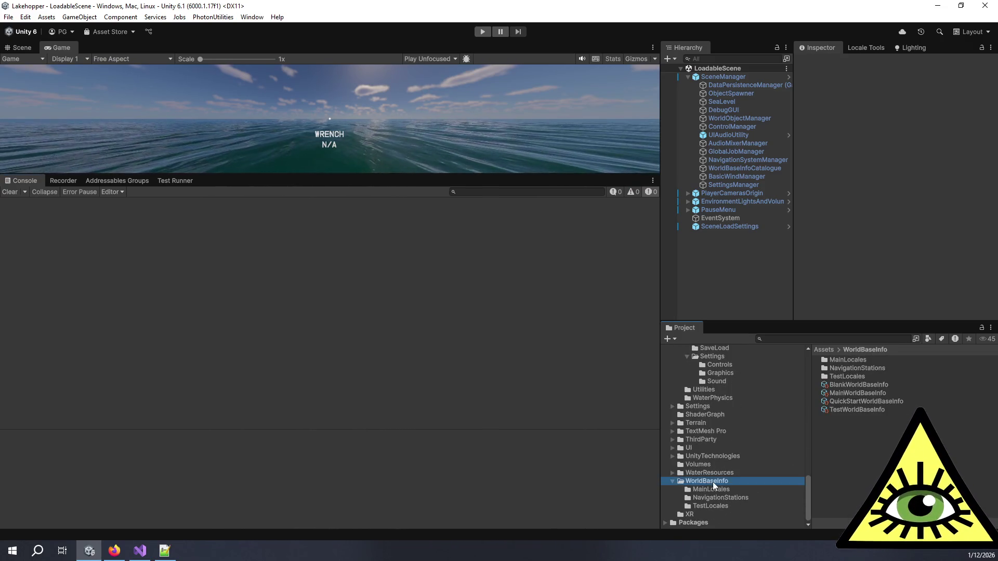
{"action": "left_click", "coordinate": [851, 402]}
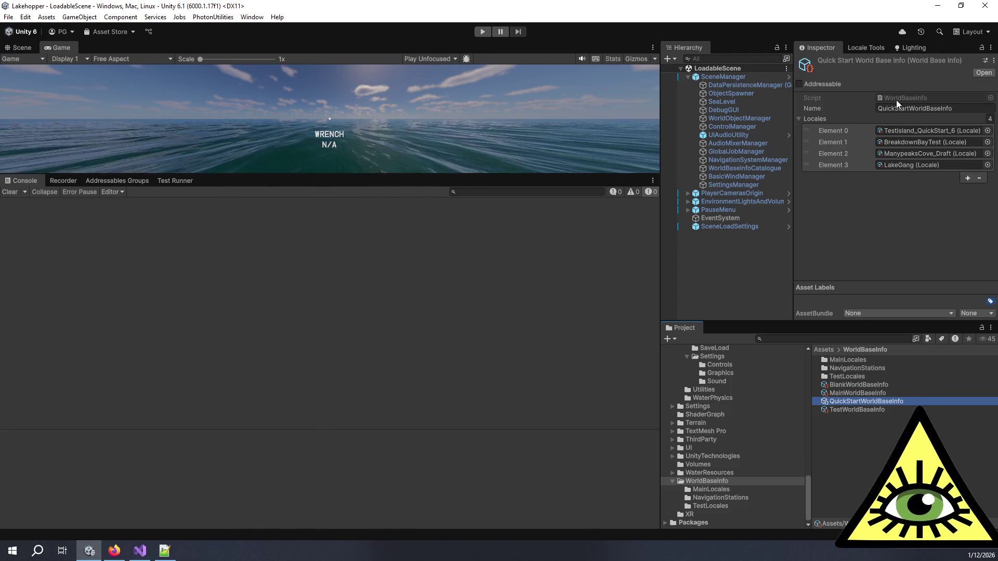
Open TestIsland_QuickStart_6 from MainLocales in the Inspector and read through its missing-Refid console errors
{"action": "left_click", "coordinate": [904, 130]}
{"action": "left_click", "coordinate": [868, 435]}
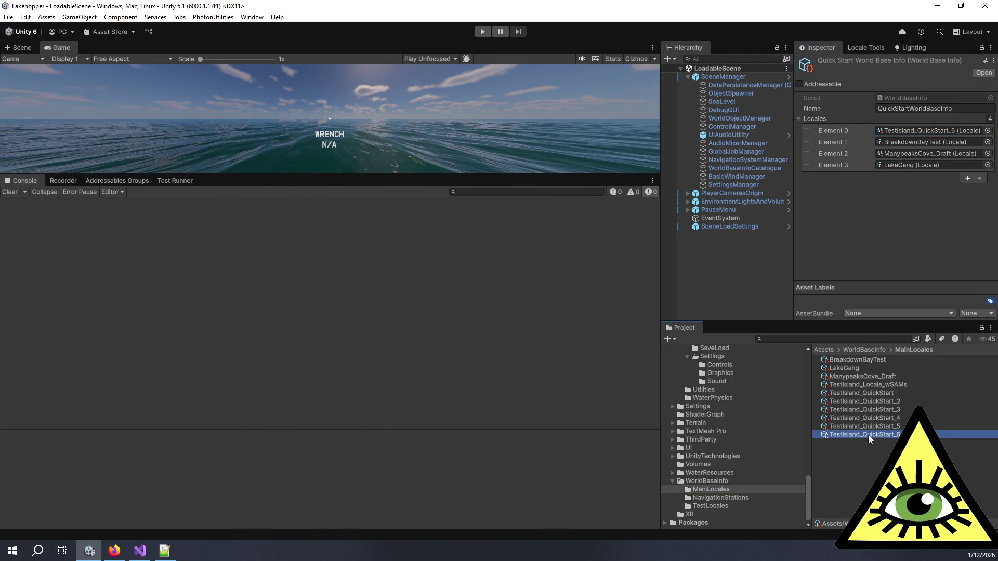
{"action": "left_click", "coordinate": [813, 192]}
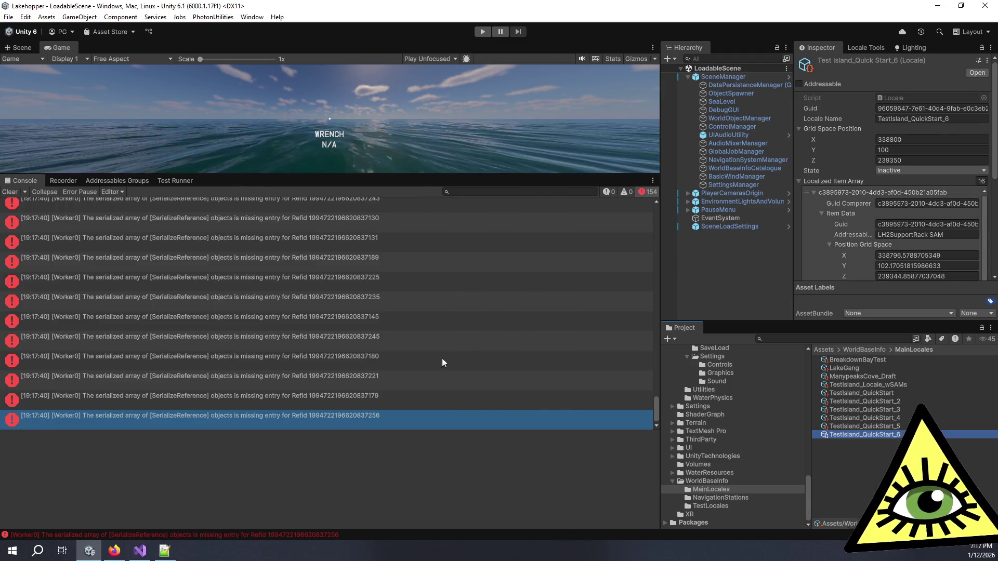
{"action": "left_click", "coordinate": [428, 360]}
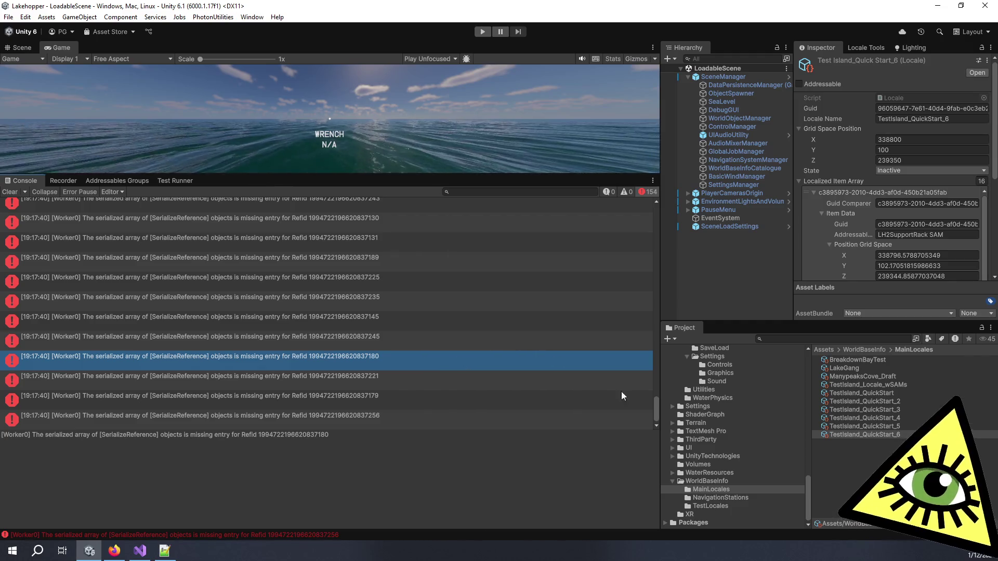
{"action": "mouse_move", "coordinate": [656, 410]}
{"action": "left_mouse_down"}
{"action": "mouse_move", "coordinate": [668, 322]}
{"action": "mouse_move", "coordinate": [659, 198]}
{"action": "left_mouse_up"}
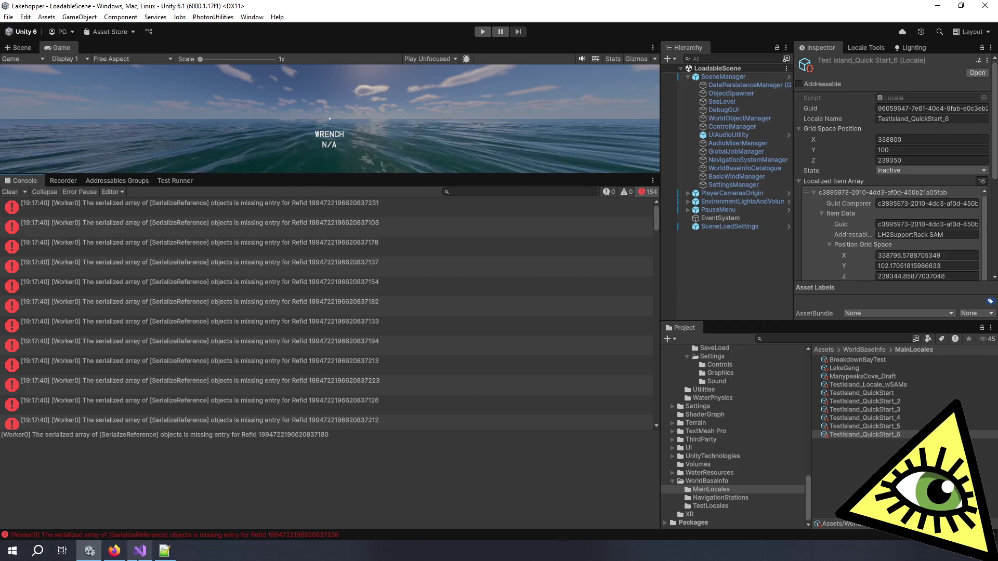
{"action": "mouse_move", "coordinate": [139, 552]}
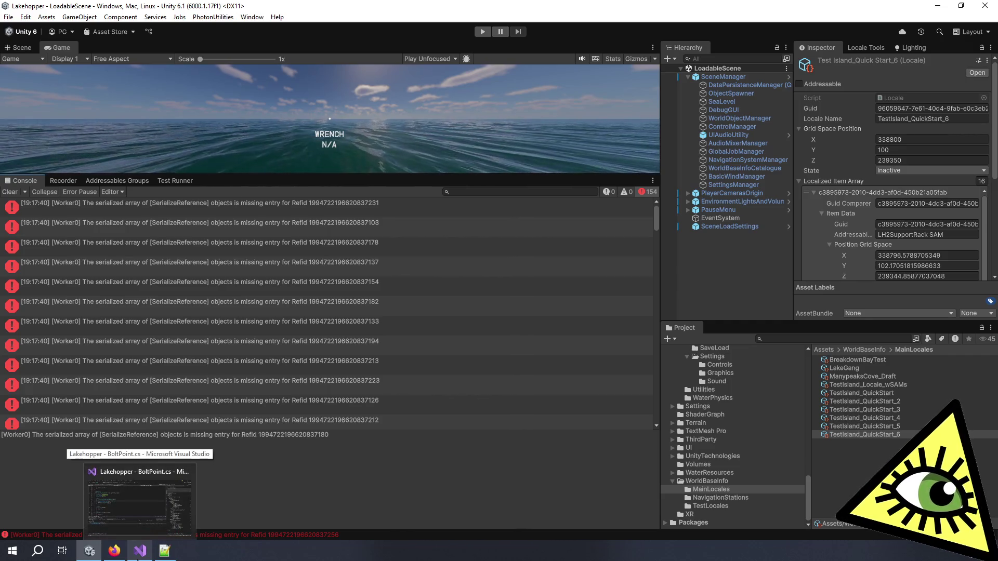
{"action": "left_click", "coordinate": [156, 554]}
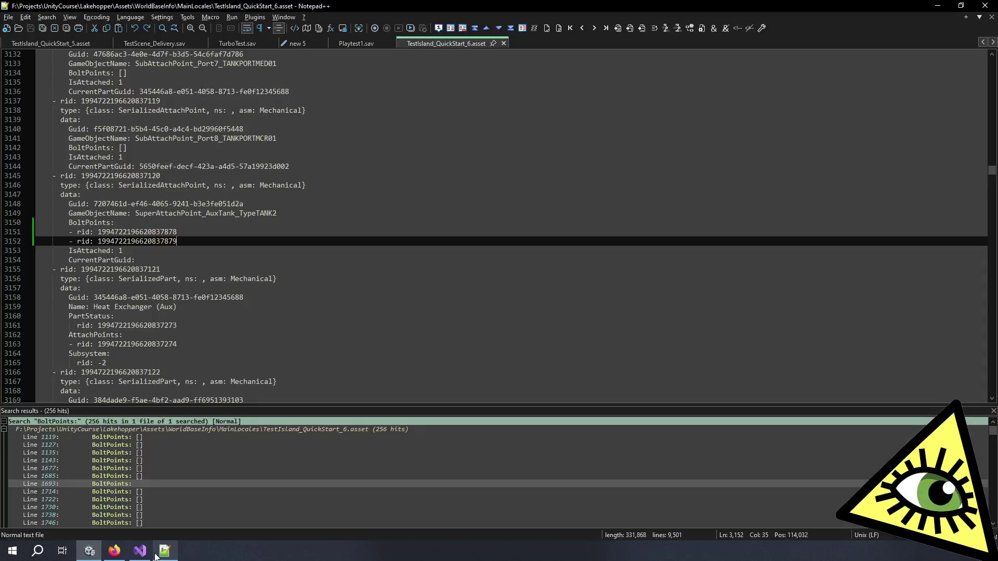
{"action": "left_click", "coordinate": [293, 321]}
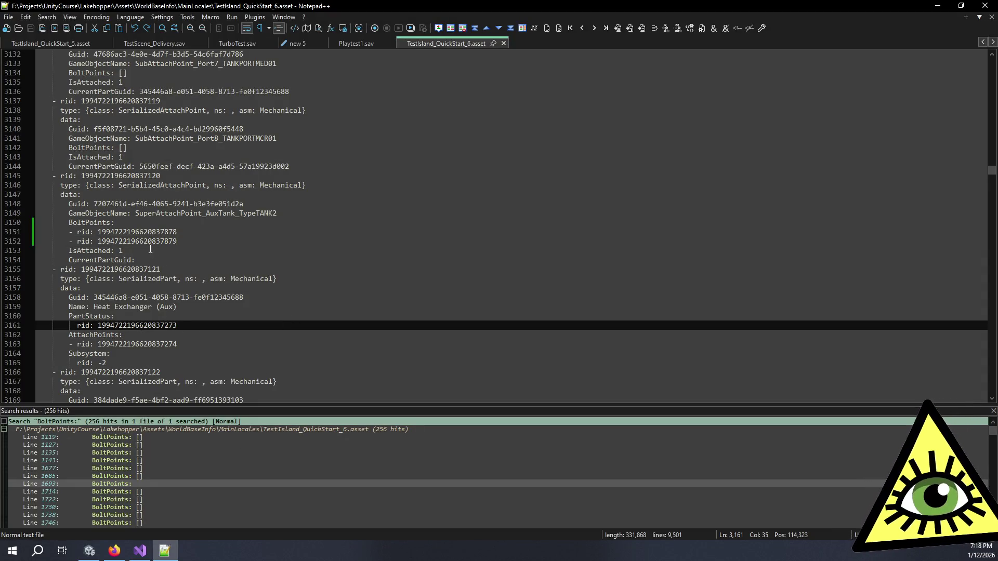
{"action": "left_click", "coordinate": [74, 232]}
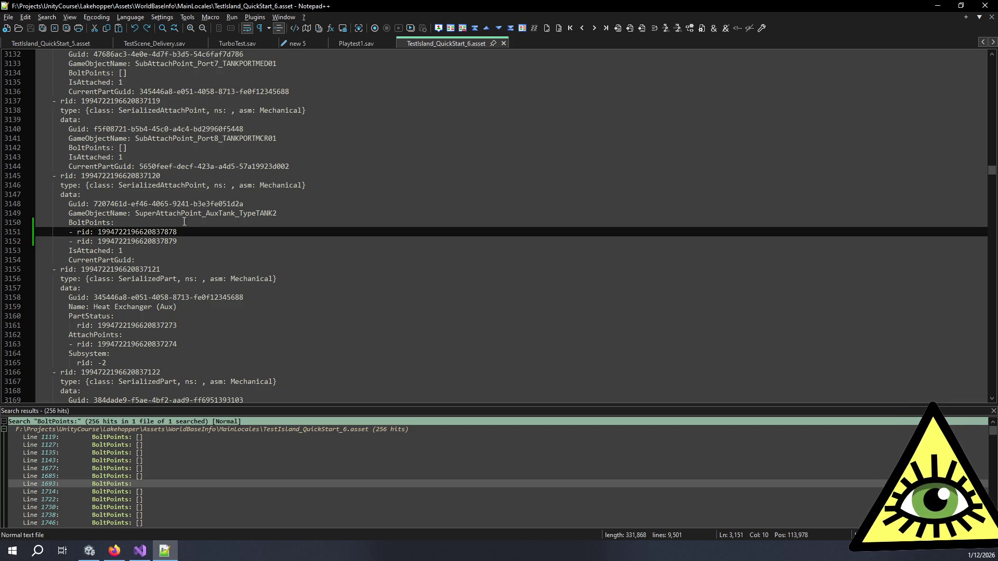
{"action": "scroll", "coordinate": [176, 241], "scroll_direction": "down", "scroll_amount": 14}
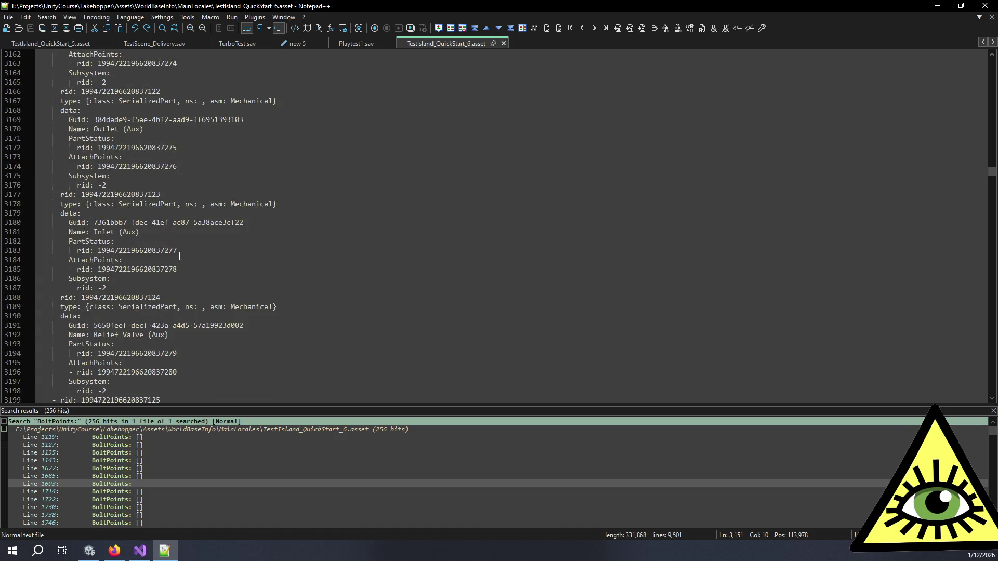
{"action": "scroll", "coordinate": [182, 261], "scroll_direction": "down", "scroll_amount": 4}
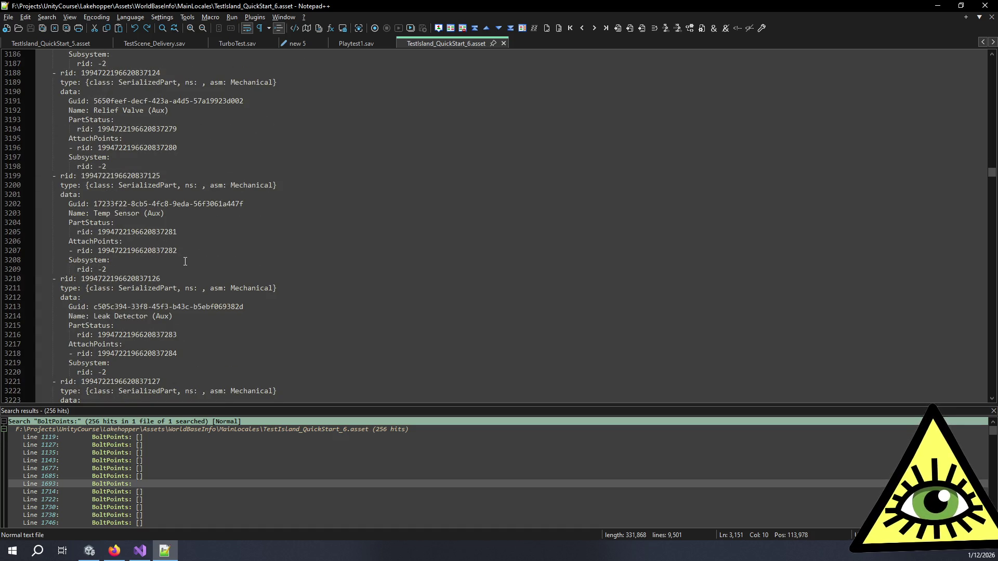
{"action": "scroll", "coordinate": [185, 262], "scroll_direction": "down", "scroll_amount": 4}
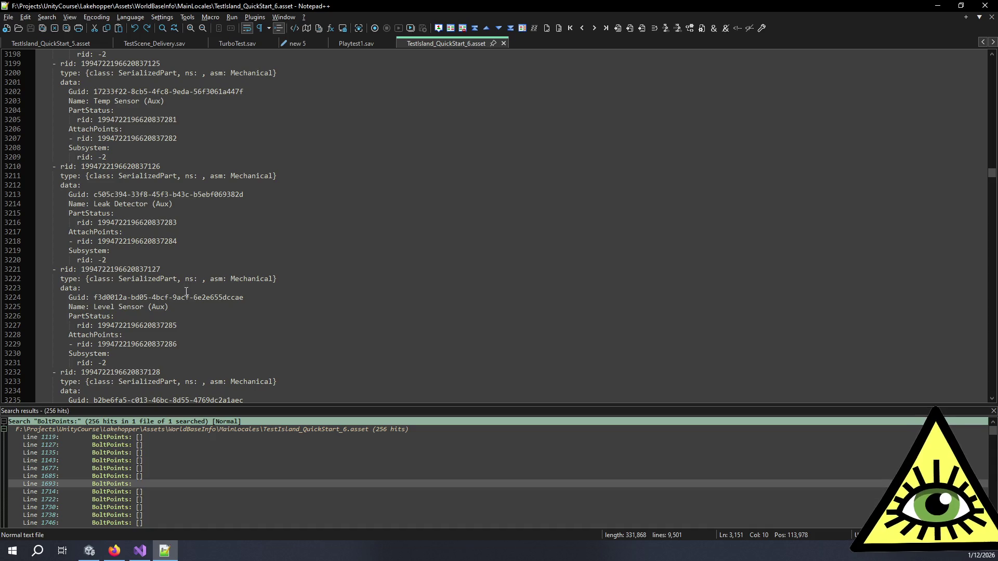
{"action": "left_click", "coordinate": [196, 335]}
{"action": "left_click", "coordinate": [182, 317]}
{"action": "left_click", "coordinate": [188, 336]}
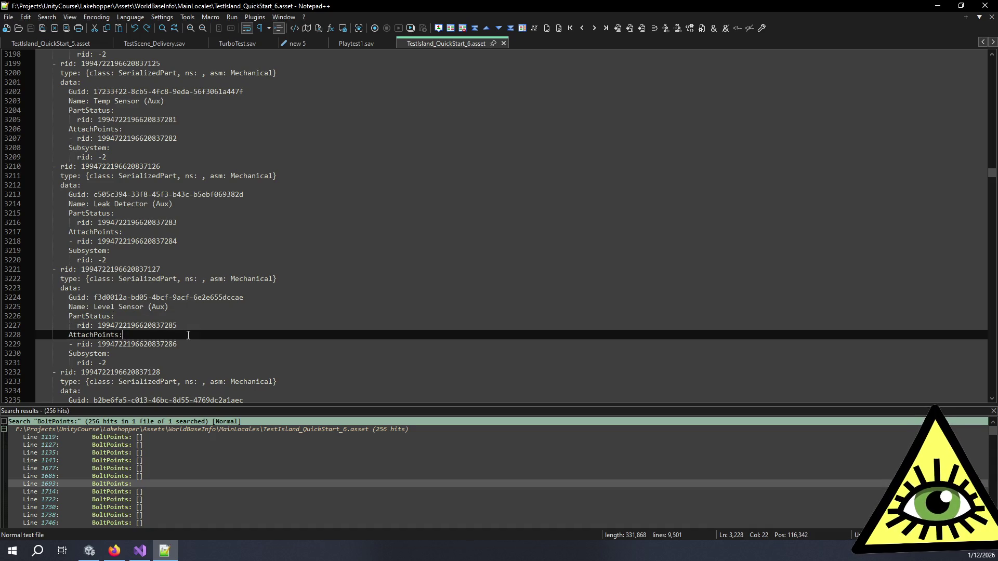
{"action": "scroll", "coordinate": [159, 341], "scroll_direction": "down", "scroll_amount": 3}
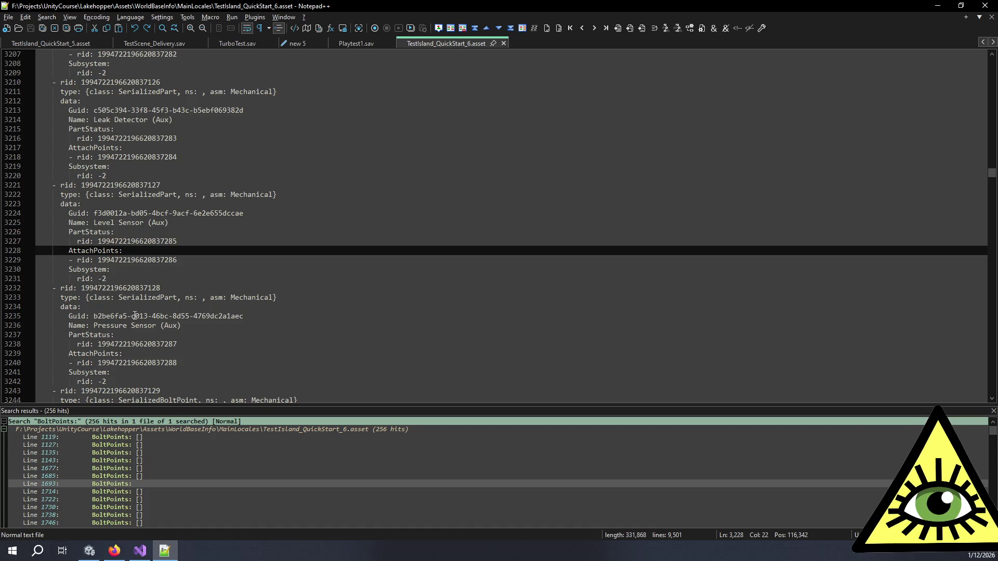
{"action": "scroll", "coordinate": [138, 319], "scroll_direction": "down", "scroll_amount": 3}
{"action": "left_click", "coordinate": [194, 260]}
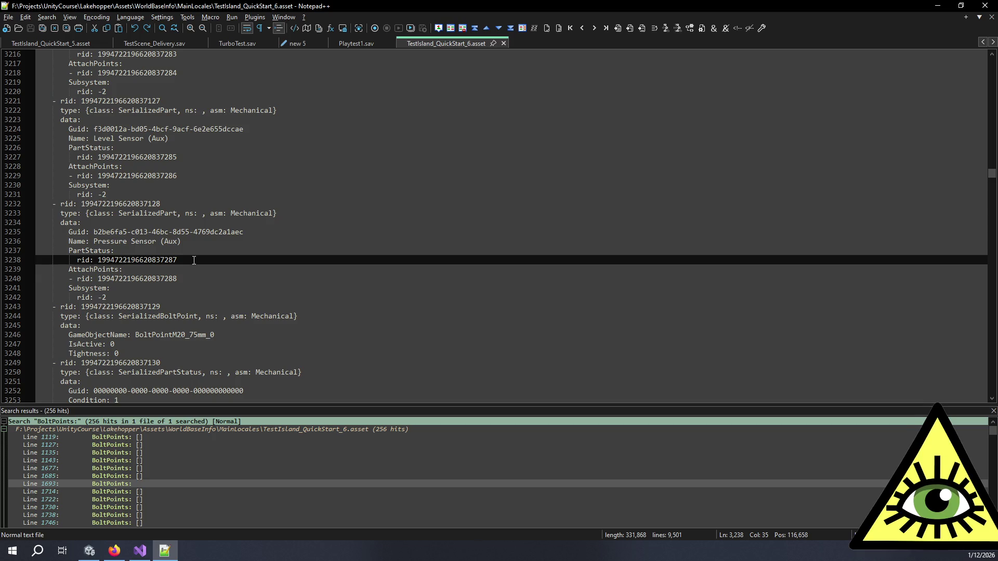
{"action": "left_click", "coordinate": [188, 281]}
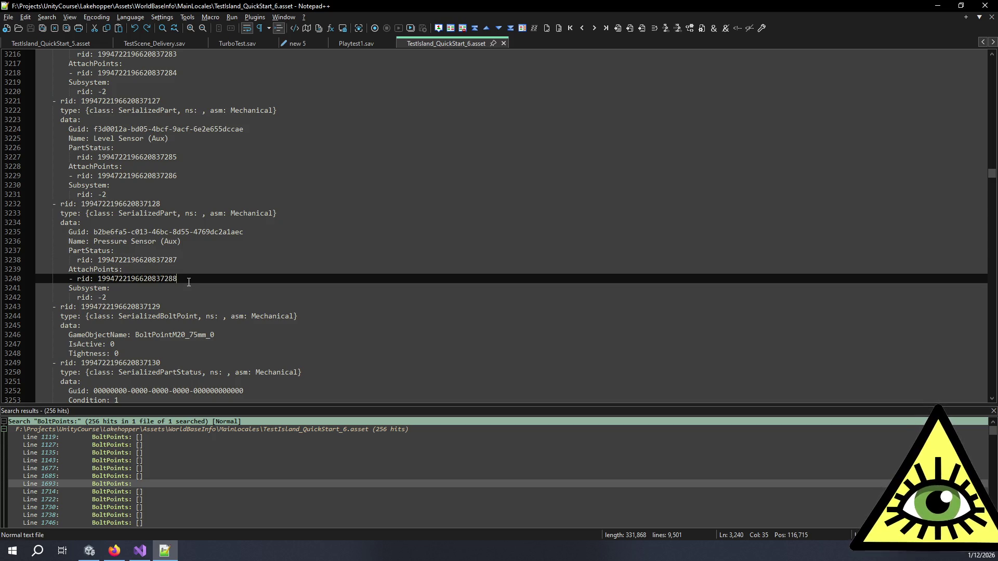
{"action": "scroll", "coordinate": [189, 283], "scroll_direction": "down", "scroll_amount": 4}
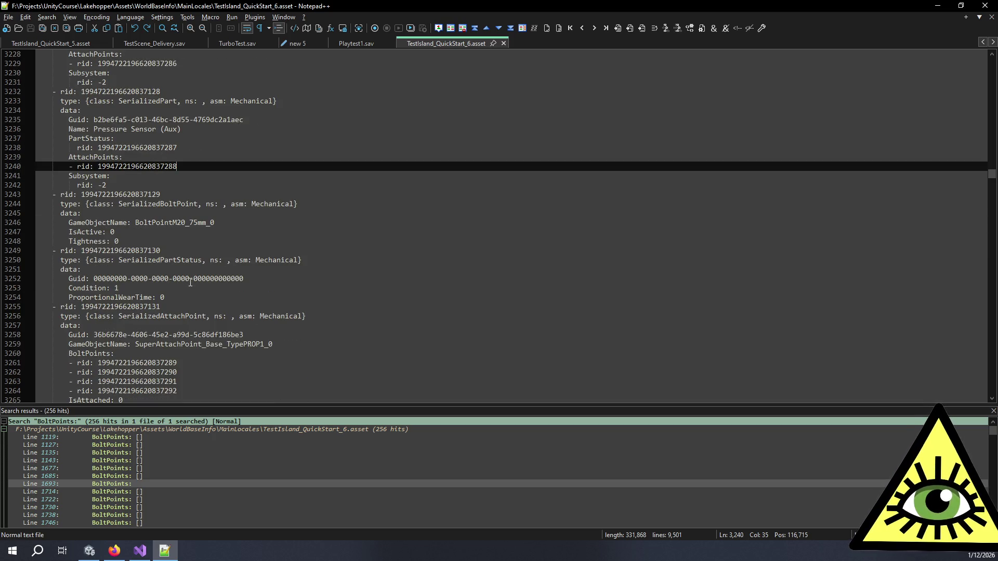
{"action": "left_click", "coordinate": [191, 391]}
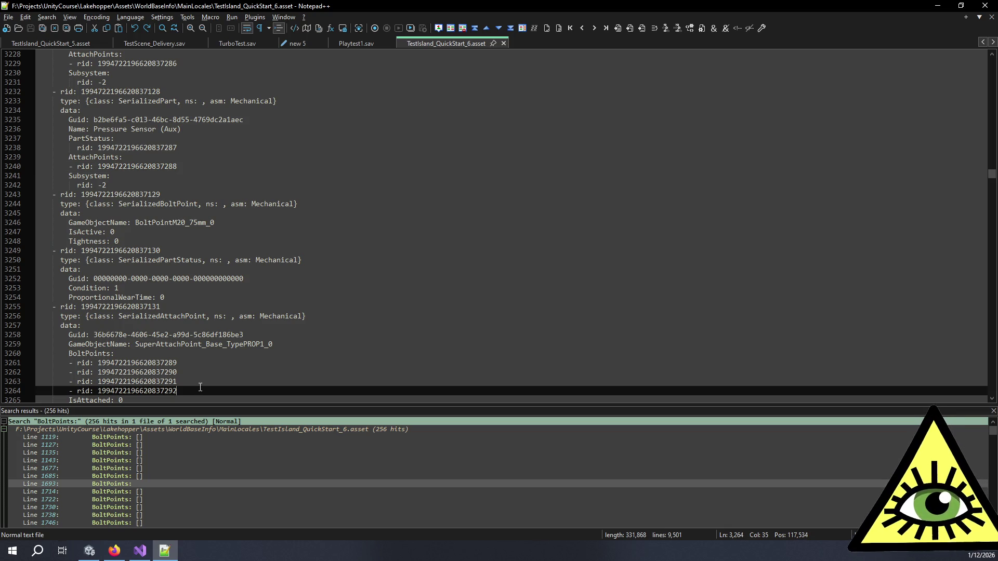
{"action": "scroll", "coordinate": [200, 387], "scroll_direction": "down", "scroll_amount": 2}
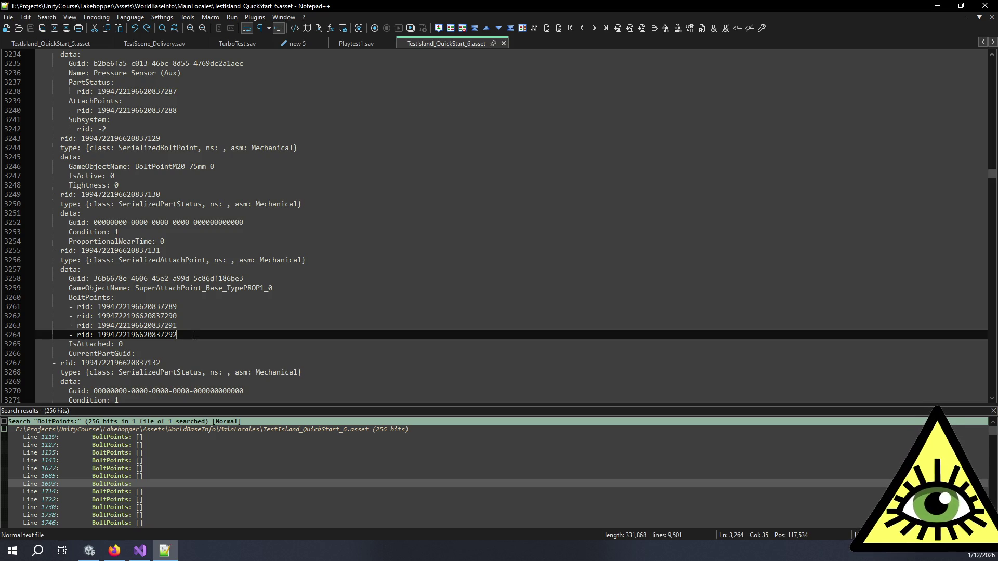
{"action": "key", "text": "alt+Tab"}
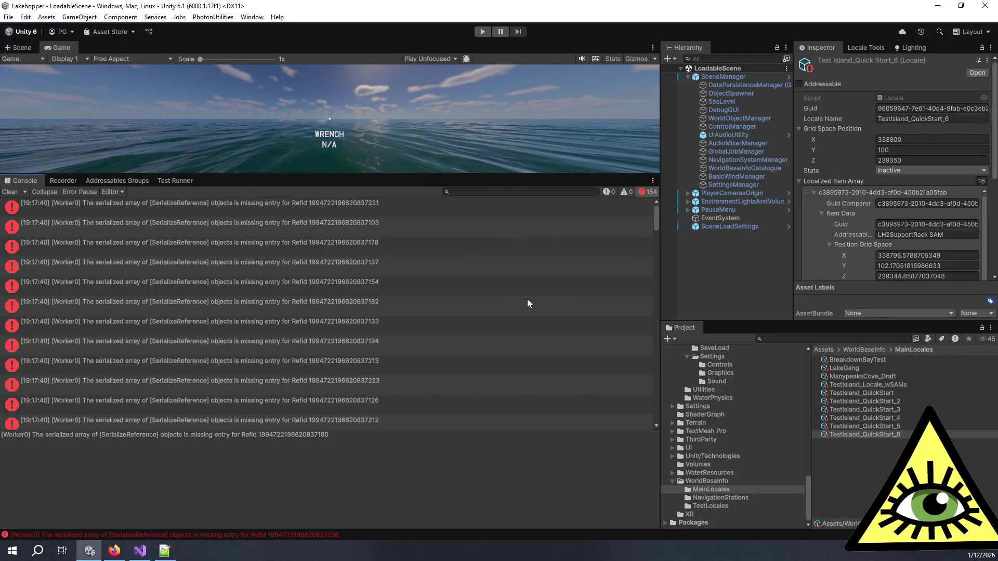
Expand and collapse Localized Item Array entries to inspect their data
{"action": "left_click", "coordinate": [813, 193]}
{"action": "scroll", "coordinate": [856, 145], "scroll_direction": "down", "scroll_amount": 5}
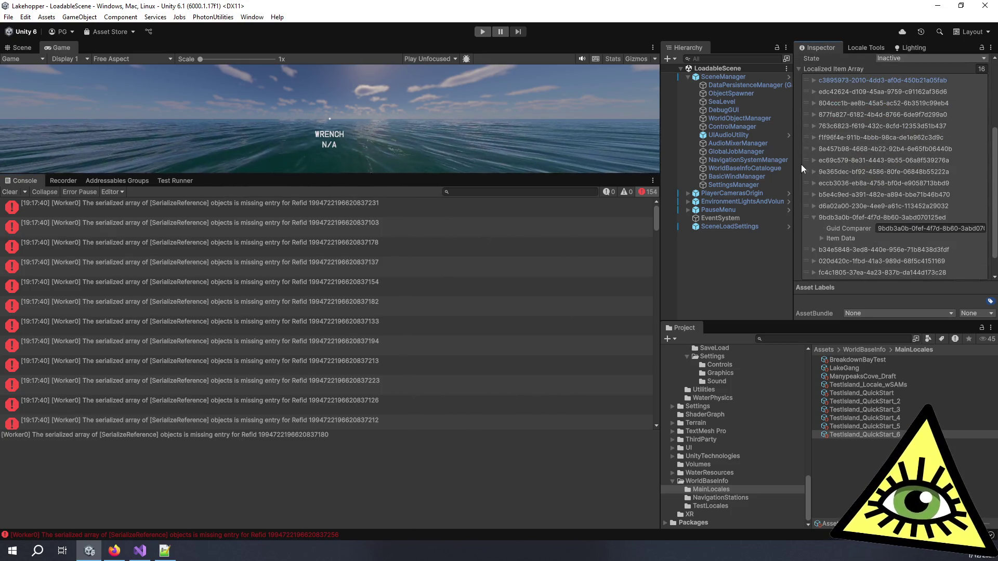
{"action": "left_click", "coordinate": [814, 216]}
{"action": "left_click", "coordinate": [813, 216]}
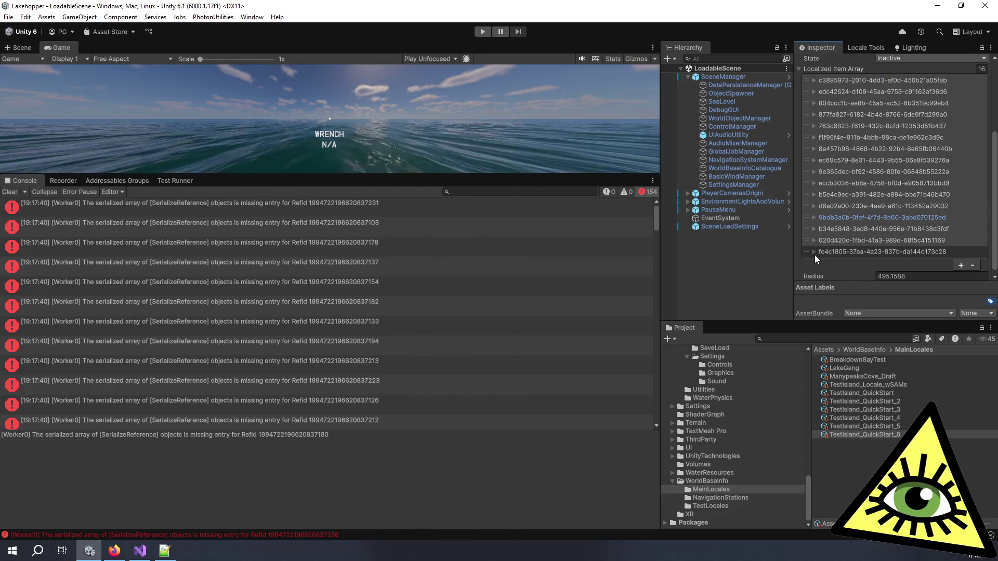
Compare the QuickStart_6 and QuickStart_5 locales, clear the console errors, and reselect QuickStart_6
{"action": "left_click", "coordinate": [889, 433]}
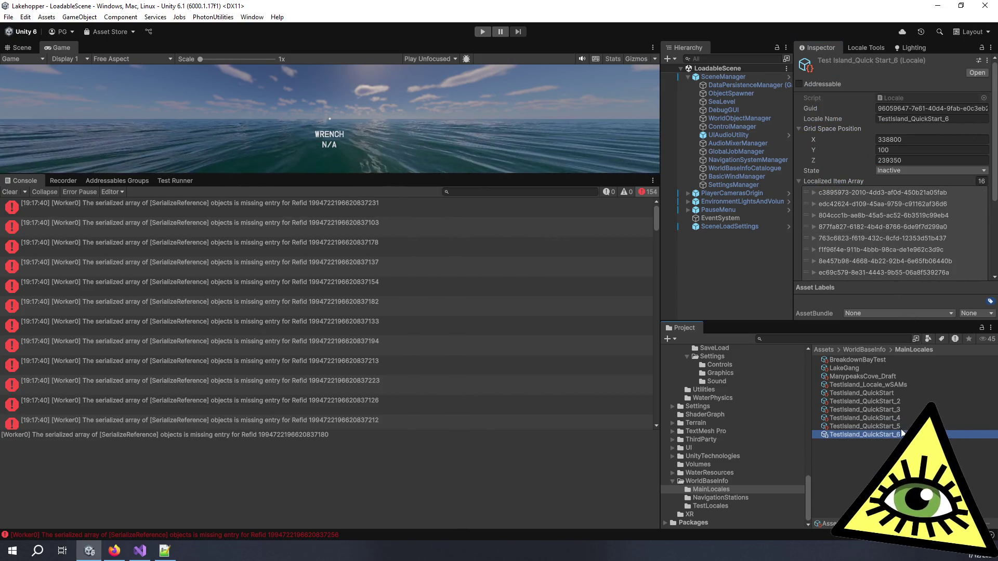
{"action": "left_click", "coordinate": [900, 427]}
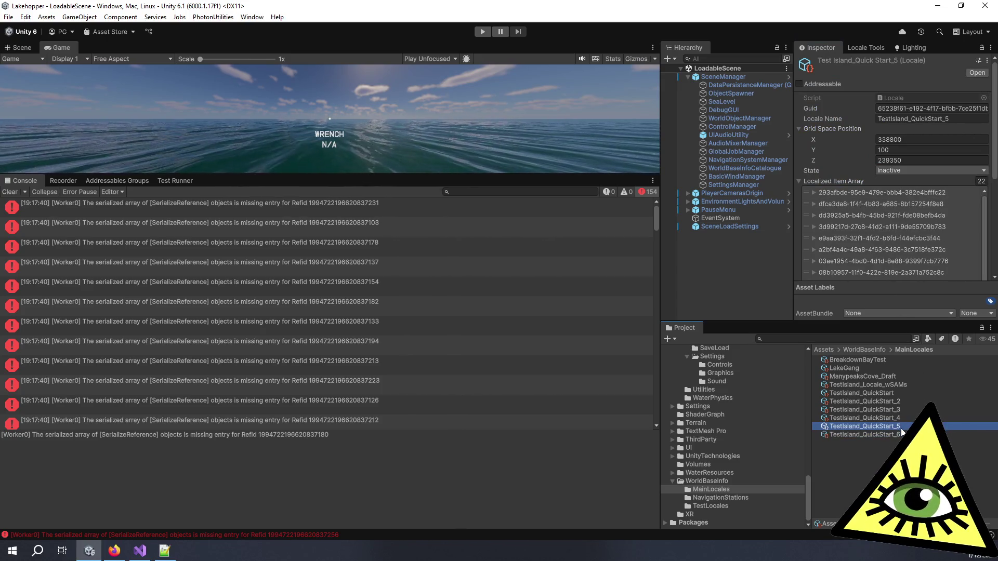
{"action": "left_click", "coordinate": [12, 193]}
{"action": "left_click", "coordinate": [859, 432]}
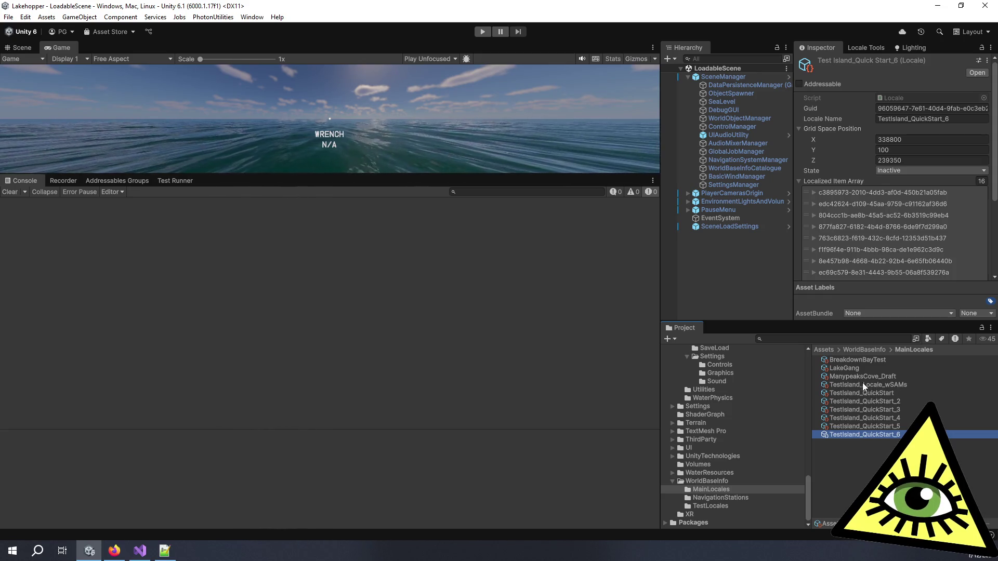
Verify QuickStartWorldBaseInfo's Element 0 is TestIsland_QuickStart_6, then enlarge the Game view over the console
{"action": "left_click", "coordinate": [719, 481]}
{"action": "left_click", "coordinate": [838, 400]}
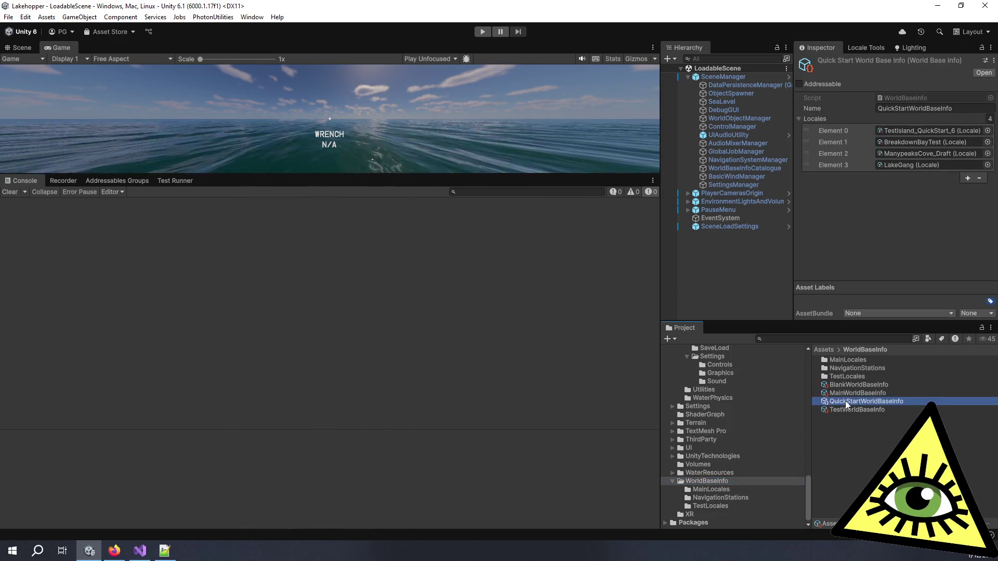
{"action": "left_click", "coordinate": [900, 129]}
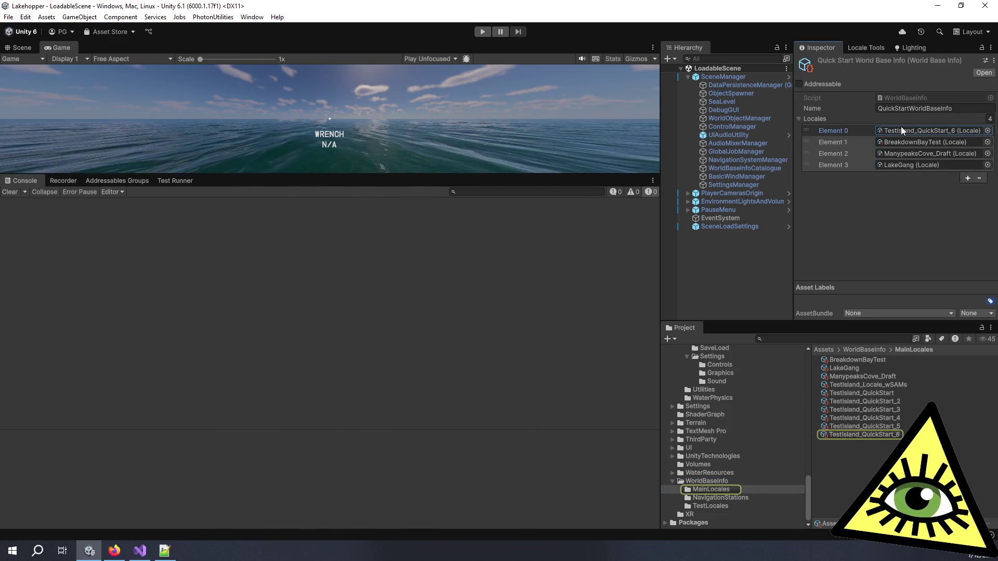
{"action": "left_click", "coordinate": [875, 434]}
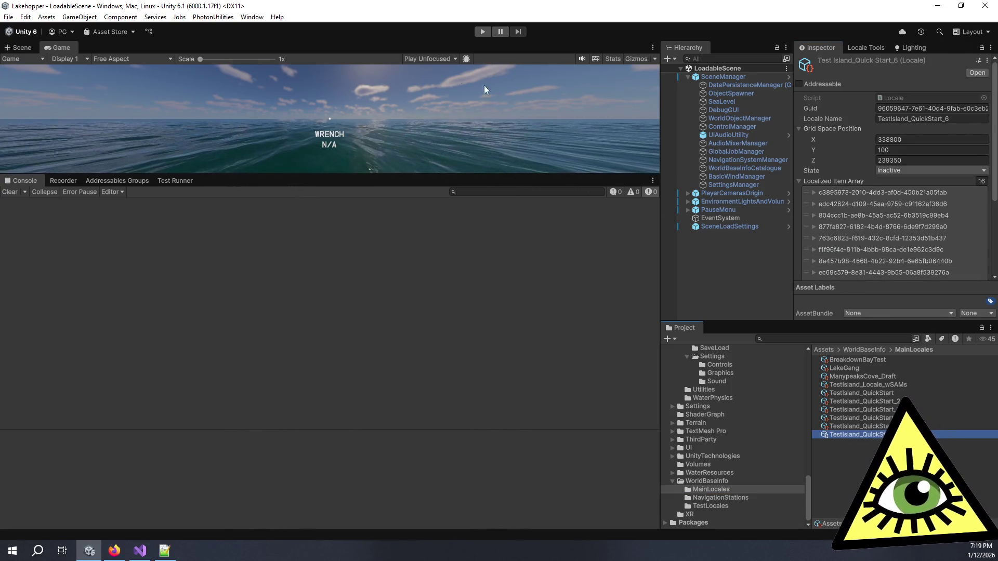
{"action": "left_click_drag", "start_coordinate": [460, 174], "coordinate": [483, 341]}
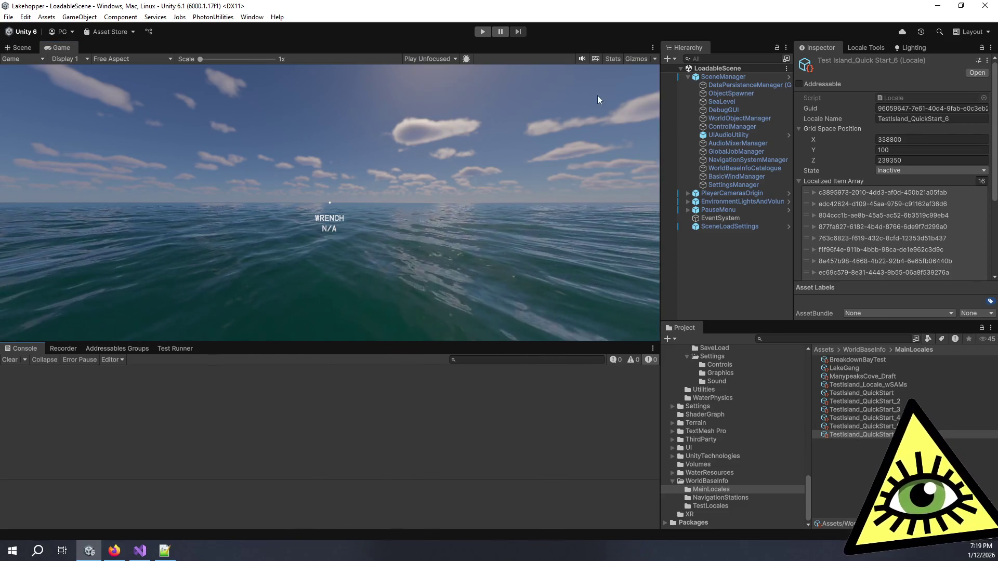
Play the scene to load the save, read the BoltPoint, PartStatus and Part.cs error traces, then stop
{"action": "left_click", "coordinate": [483, 31]}
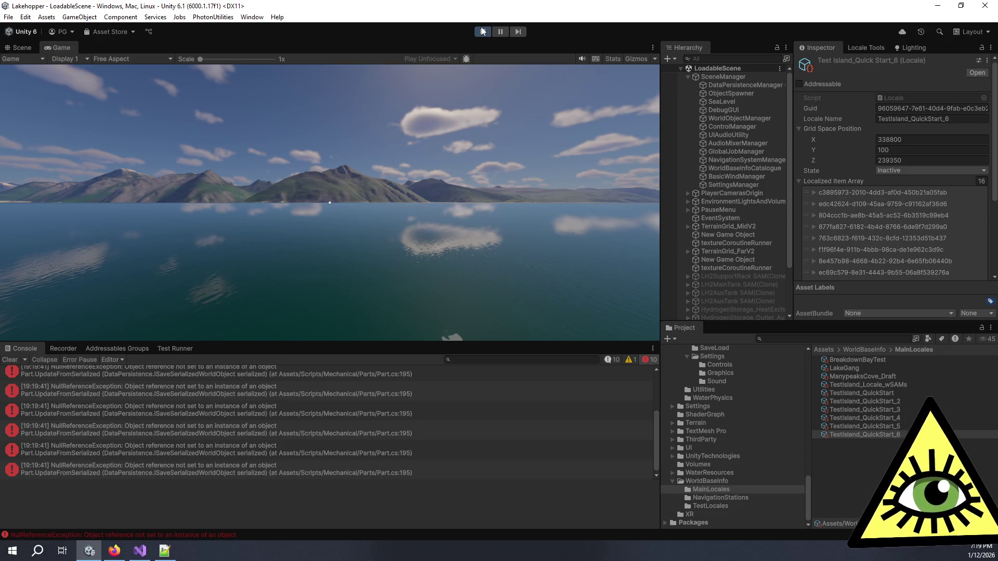
{"action": "scroll", "coordinate": [406, 383], "scroll_direction": "up", "scroll_amount": 2}
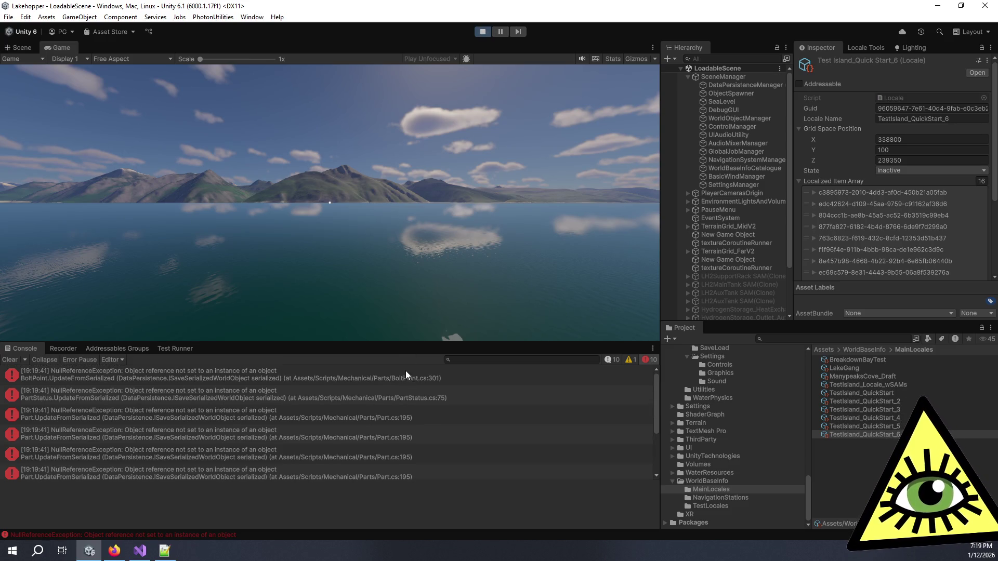
{"action": "left_click", "coordinate": [405, 372]}
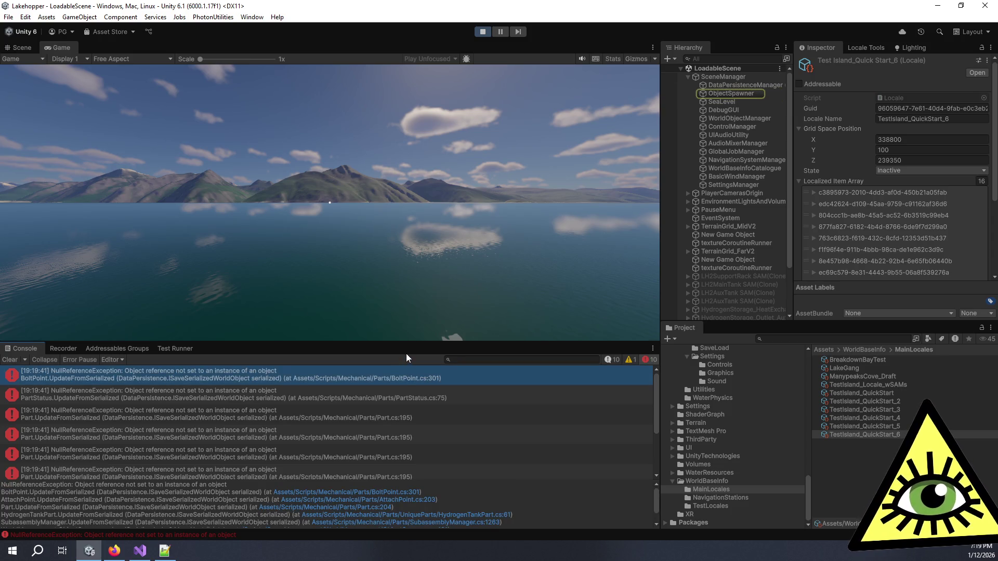
{"action": "left_click", "coordinate": [429, 399]}
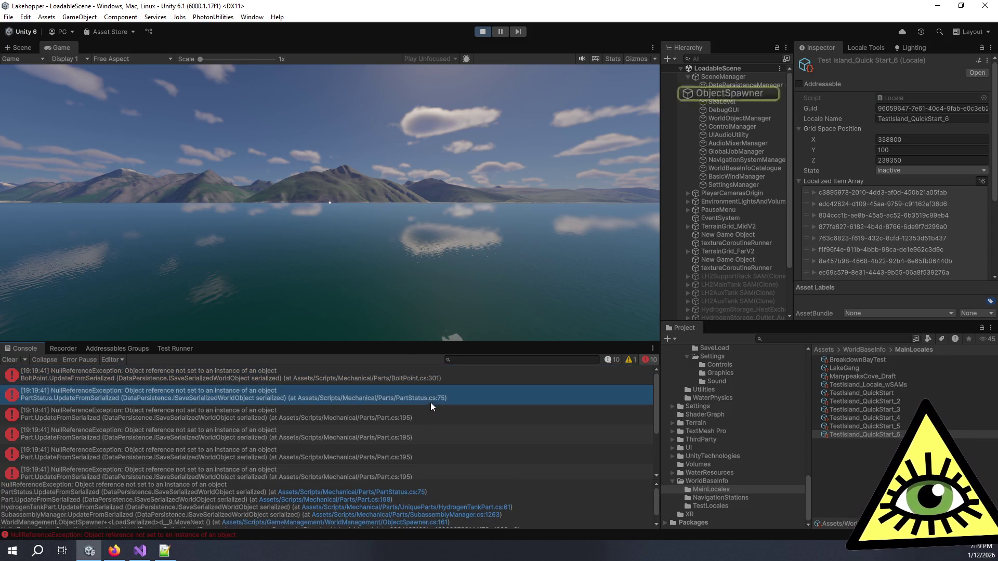
{"action": "left_click", "coordinate": [435, 416]}
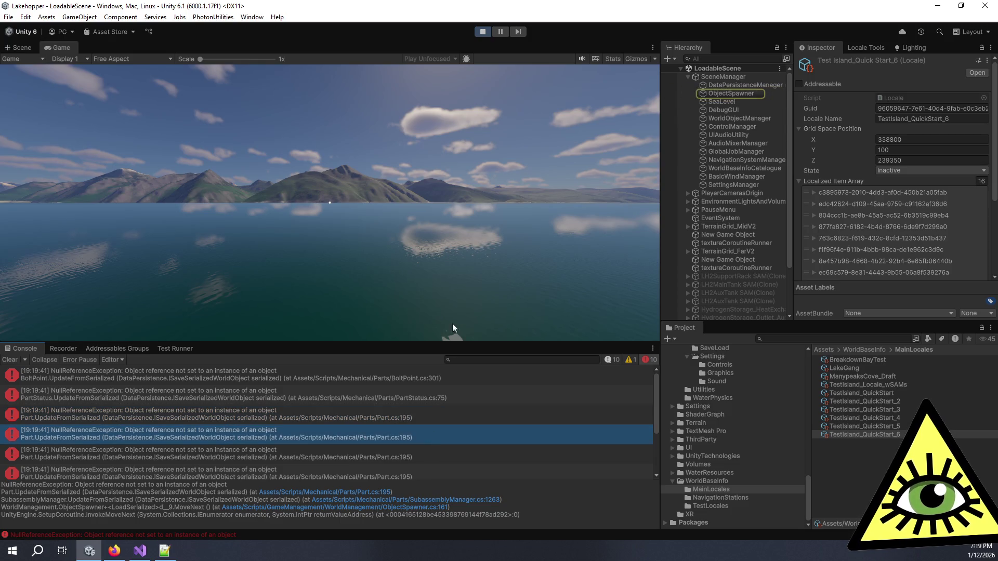
{"action": "left_click", "coordinate": [483, 32]}
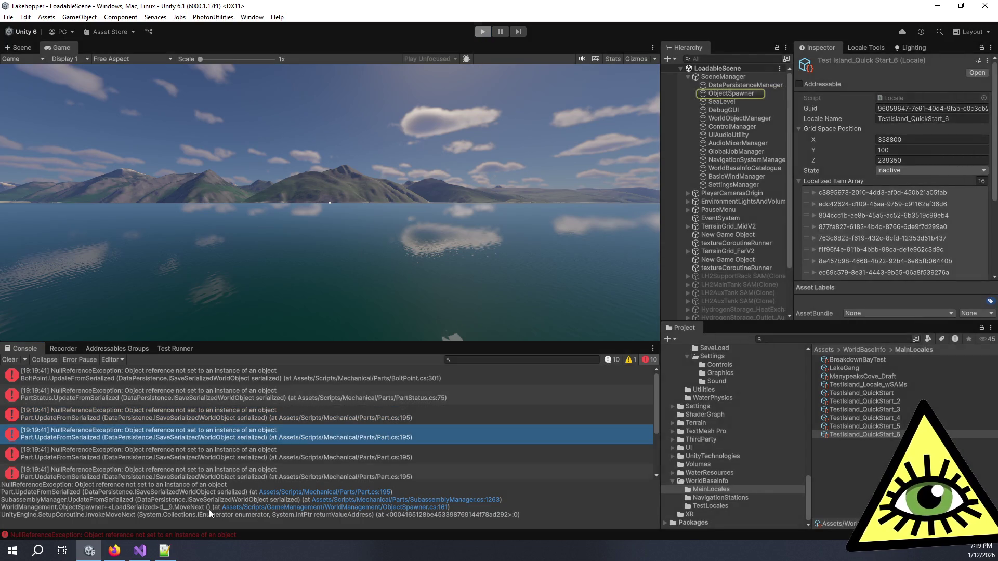
{"action": "key", "text": "alt+Tab"}
Scroll up through the asset past the BoltPointM10_75mm_0 entry's rid line
{"action": "mouse_move", "coordinate": [989, 170]}
{"action": "left_mouse_down"}
{"action": "mouse_move", "coordinate": [993, 345]}
{"action": "mouse_move", "coordinate": [961, 442]}
{"action": "mouse_move", "coordinate": [981, 414]}
{"action": "left_mouse_up"}
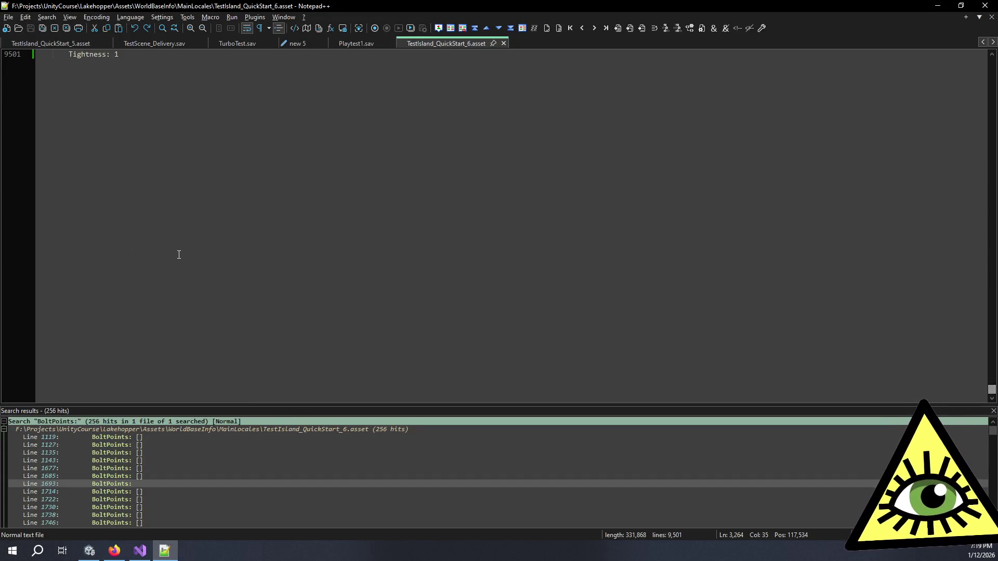
{"action": "scroll", "coordinate": [178, 252], "scroll_direction": "up", "scroll_amount": 11}
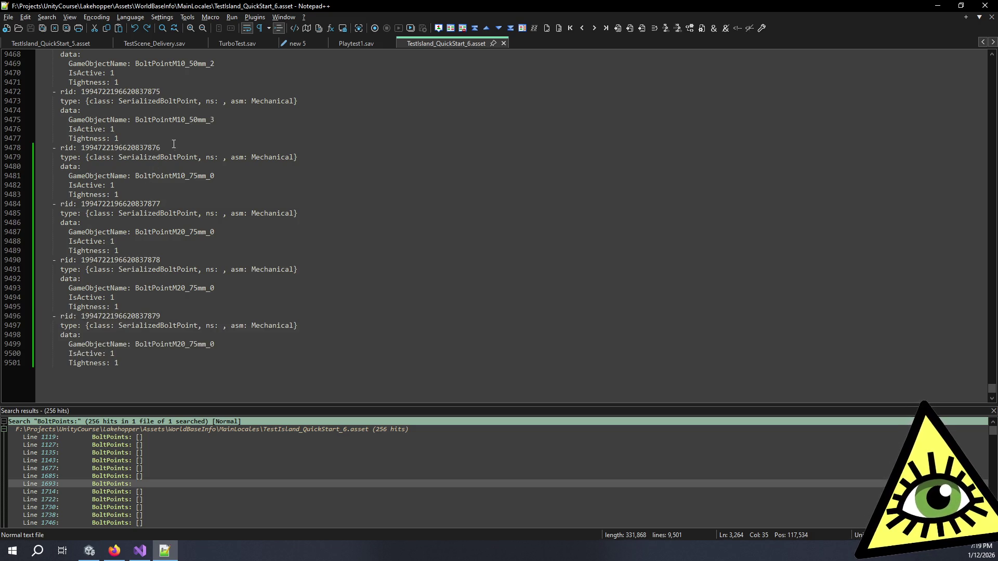
{"action": "left_click", "coordinate": [173, 144]}
{"action": "scroll", "coordinate": [173, 144], "scroll_direction": "up", "scroll_amount": 2}
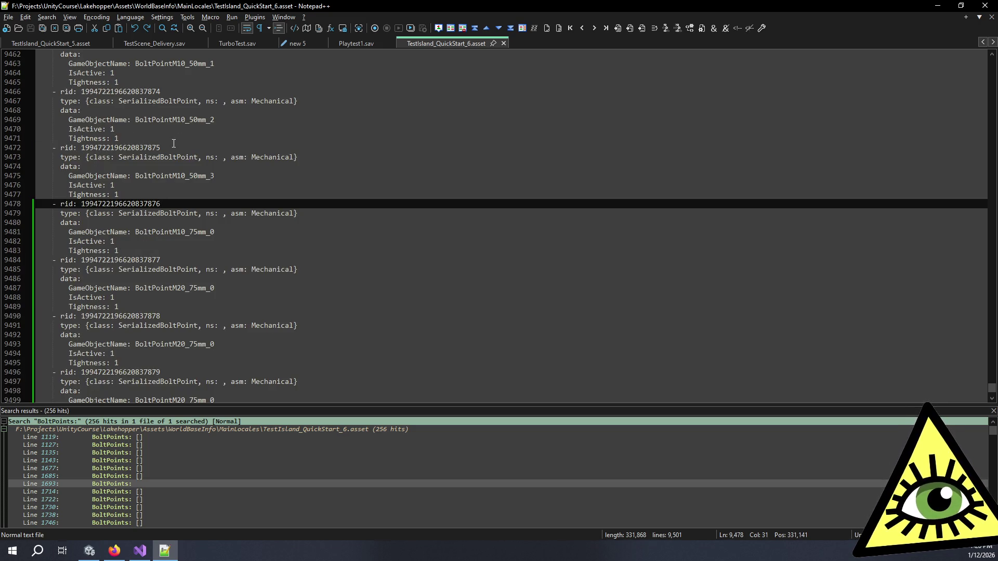
{"action": "scroll", "coordinate": [174, 144], "scroll_direction": "up", "scroll_amount": 6}
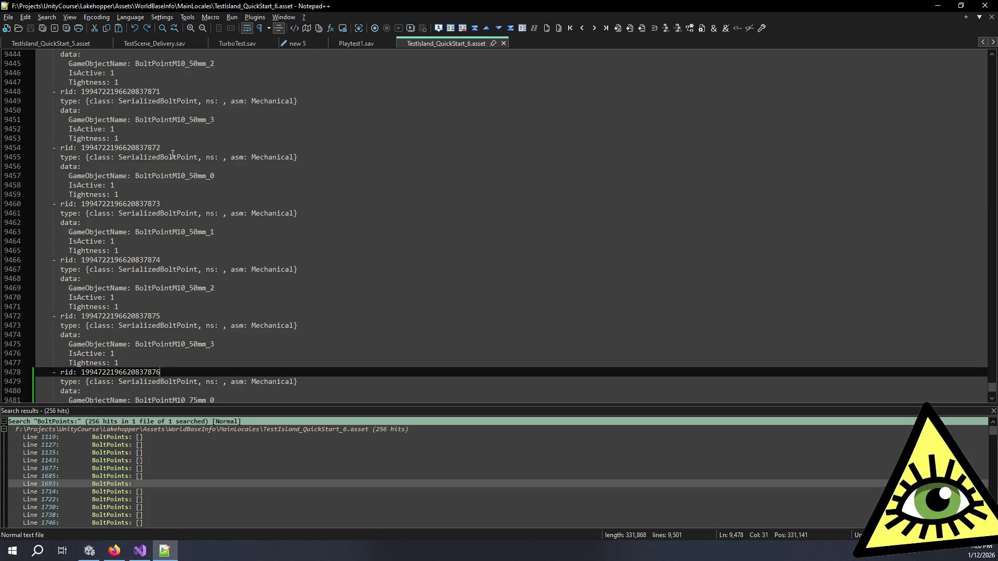
{"action": "scroll", "coordinate": [152, 172], "scroll_direction": "up", "scroll_amount": 20}
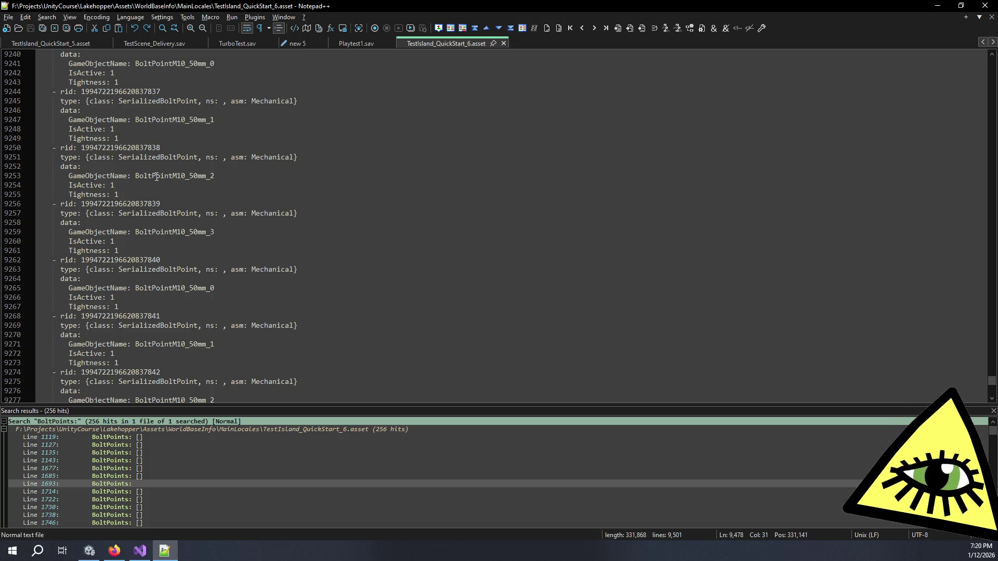
{"action": "double_click", "coordinate": [150, 147]}
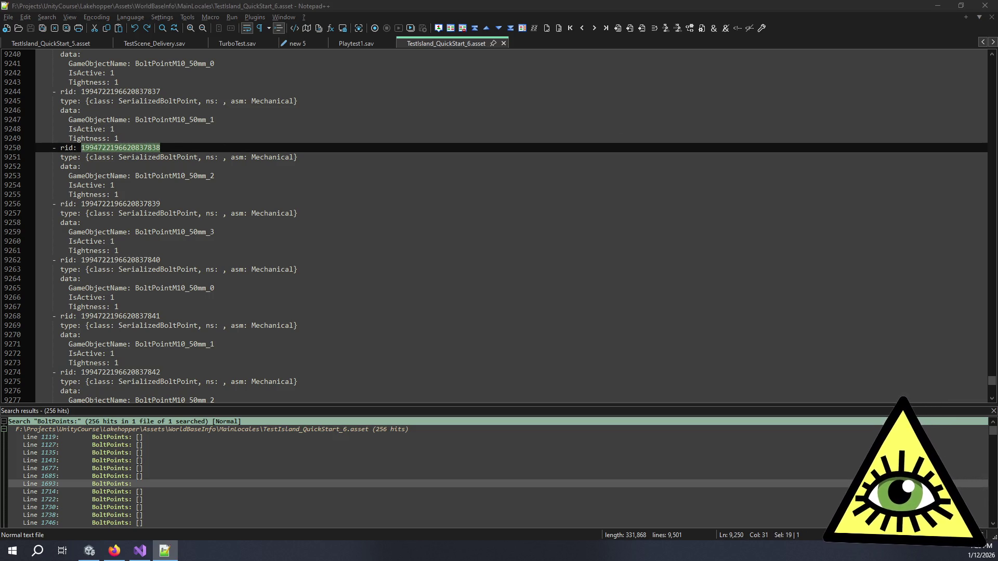
{"action": "key", "text": "ctrl+shift+F3"}
{"action": "key", "text": "ctrl+F3"}
{"action": "key", "text": "ctrl+shift+F3"}
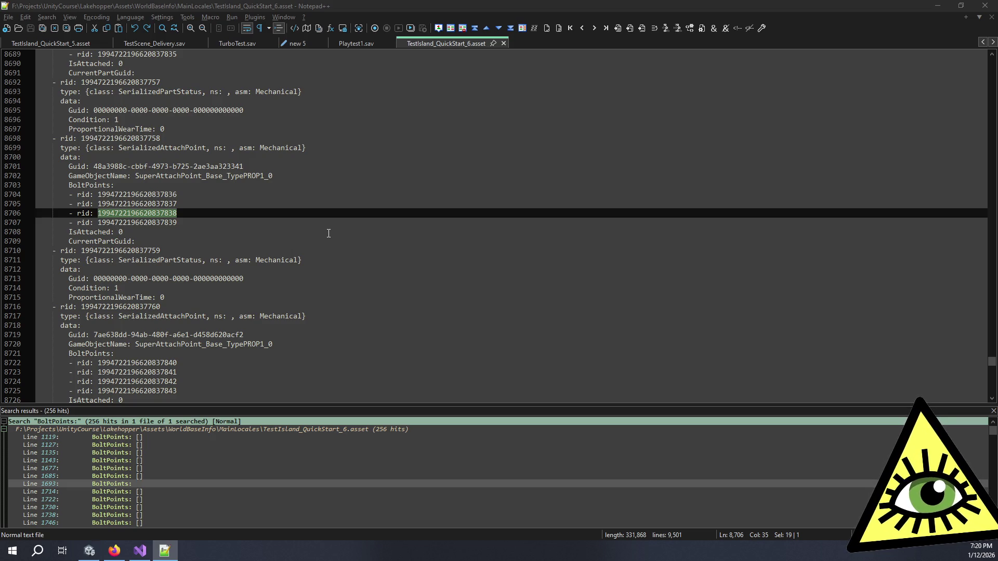
Select and then deselect the rid prefix on the BoltPoints line 8704
{"action": "left_click", "coordinate": [273, 218]}
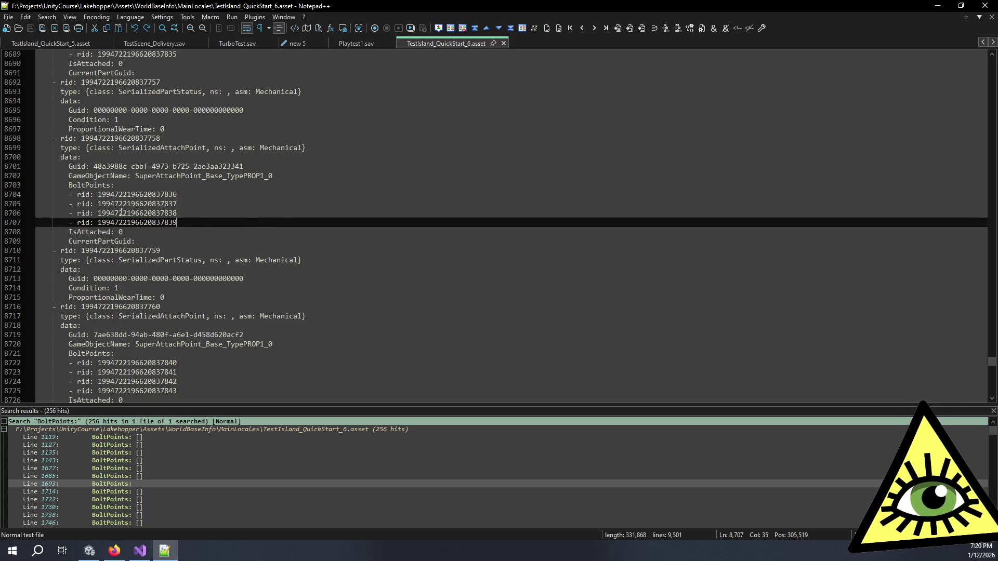
{"action": "left_click_drag", "start_coordinate": [97, 195], "coordinate": [69, 195]}
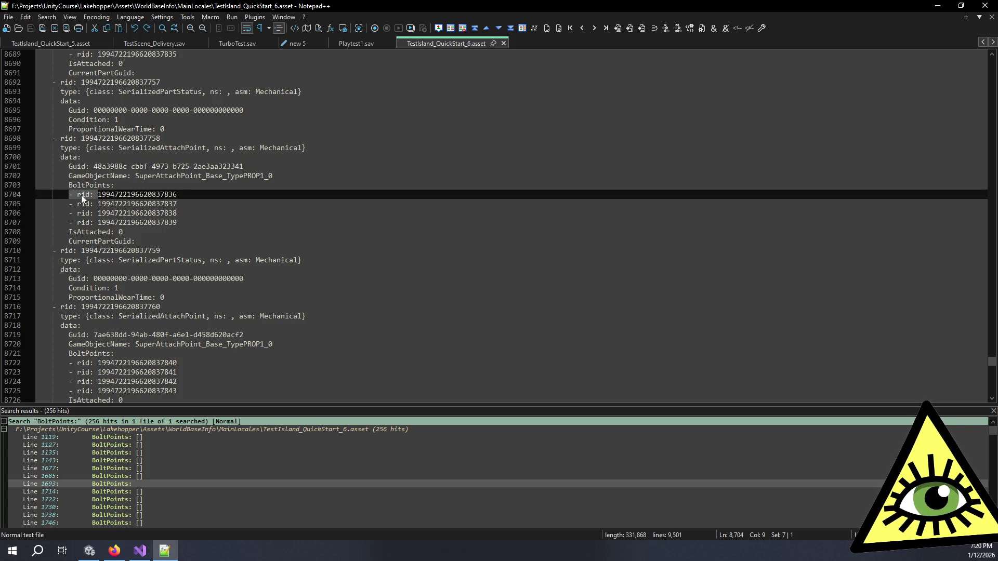
{"action": "left_click", "coordinate": [151, 232]}
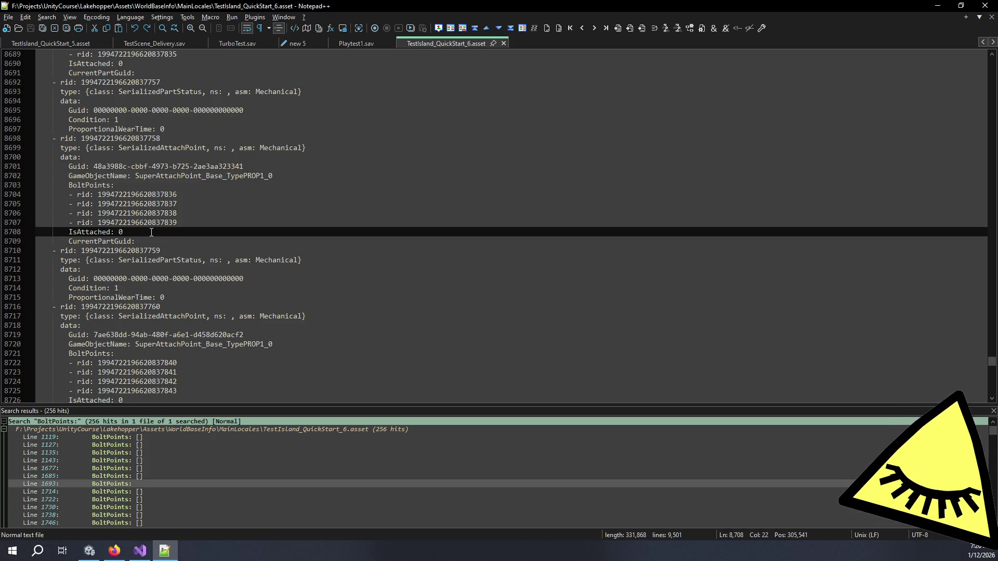
Return to the asset's top and inspect the m_Script and gridSpacePosition header lines
{"action": "scroll", "coordinate": [151, 232], "scroll_direction": "down", "scroll_amount": 1}
{"action": "scroll", "coordinate": [65, 283], "scroll_direction": "up", "scroll_amount": 20}
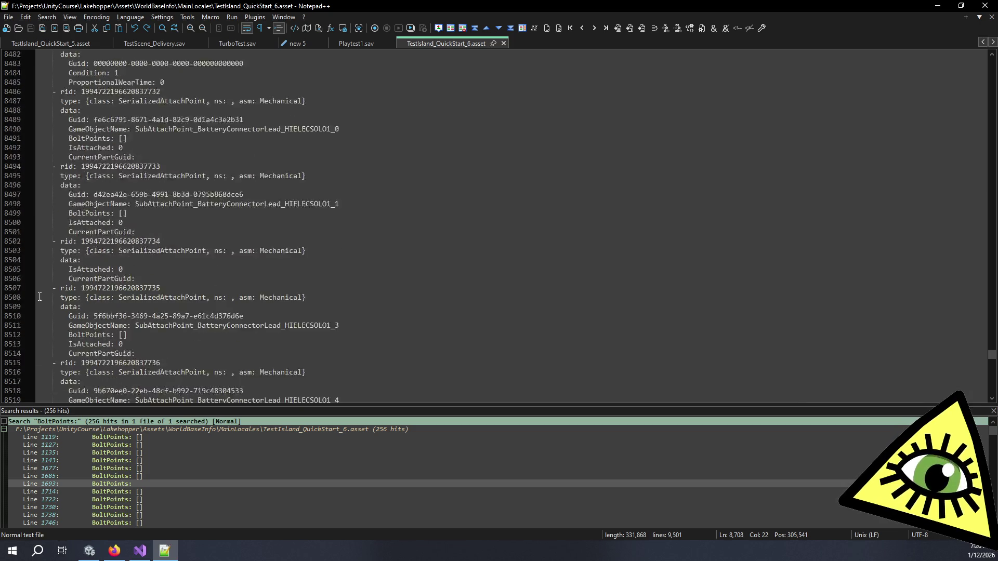
{"action": "scroll", "coordinate": [65, 284], "scroll_direction": "up", "scroll_amount": 20}
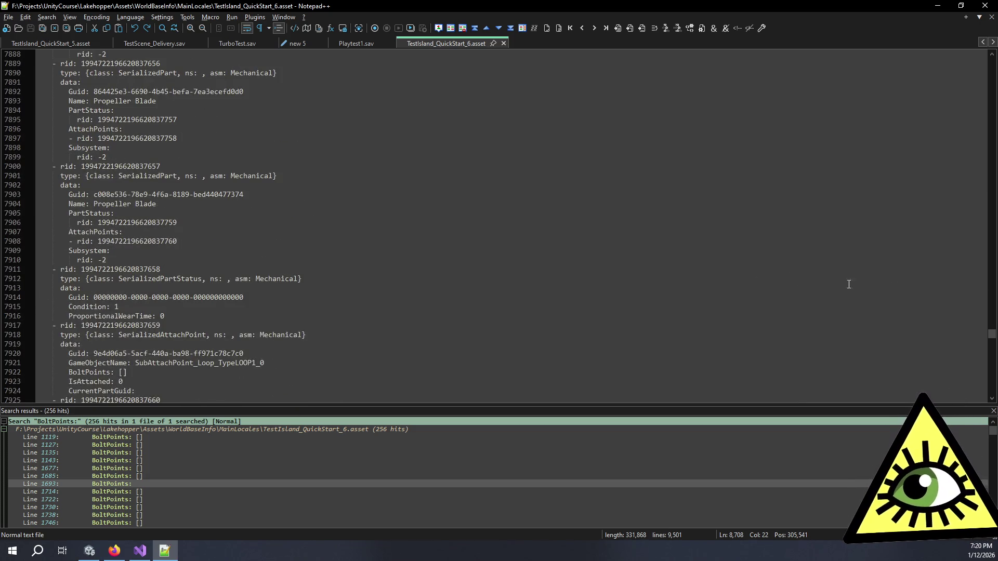
{"action": "mouse_move", "coordinate": [991, 334]}
{"action": "left_mouse_down"}
{"action": "mouse_move", "coordinate": [990, 33]}
{"action": "mouse_move", "coordinate": [991, 46]}
{"action": "left_mouse_up"}
{"action": "left_click", "coordinate": [370, 165]}
{"action": "left_click", "coordinate": [386, 157]}
{"action": "left_click", "coordinate": [348, 185]}
{"action": "left_click", "coordinate": [316, 202]}
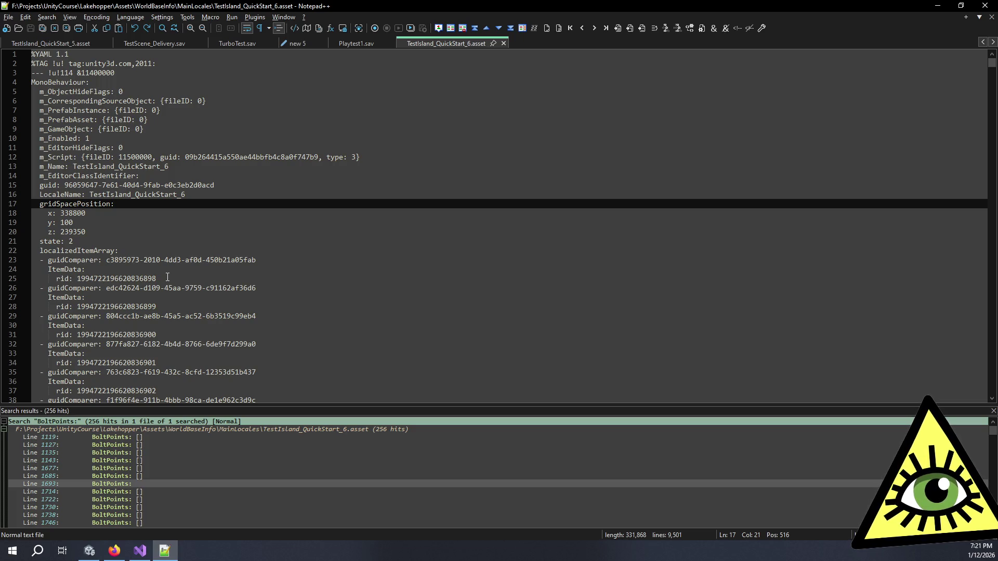
{"action": "left_click", "coordinate": [153, 253]}
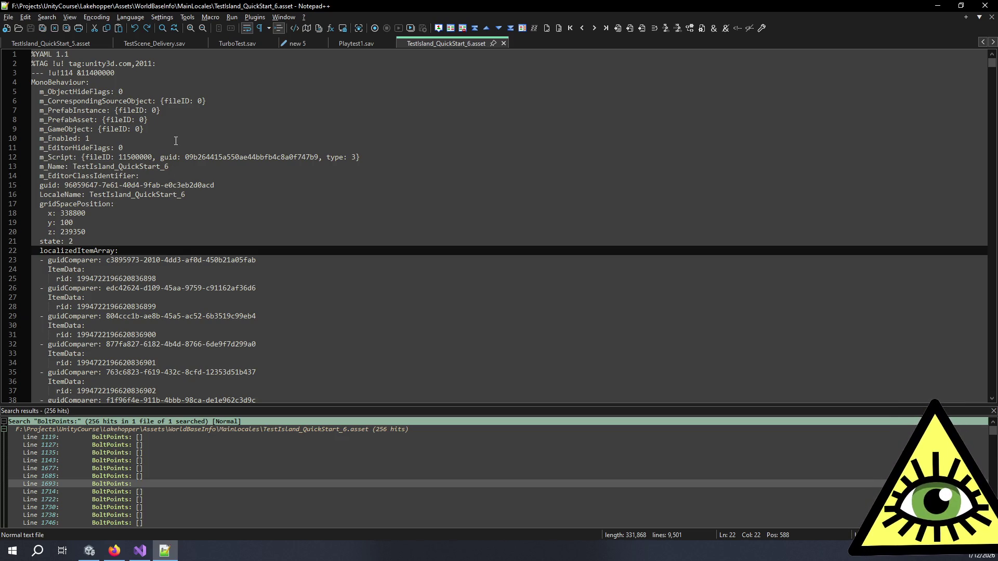
{"action": "scroll", "coordinate": [176, 141], "scroll_direction": "down", "scroll_amount": 4}
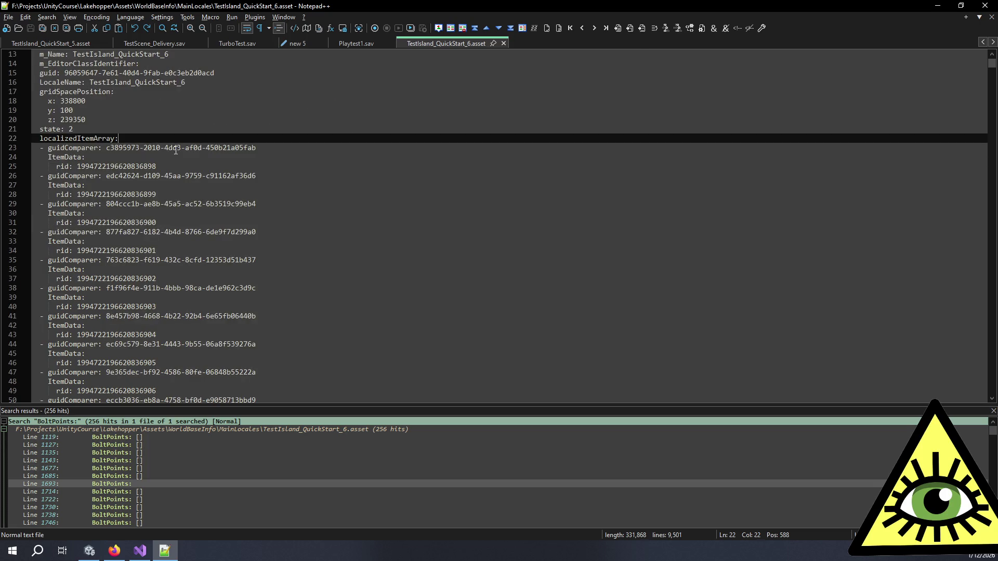
{"action": "scroll", "coordinate": [176, 150], "scroll_direction": "down", "scroll_amount": 12}
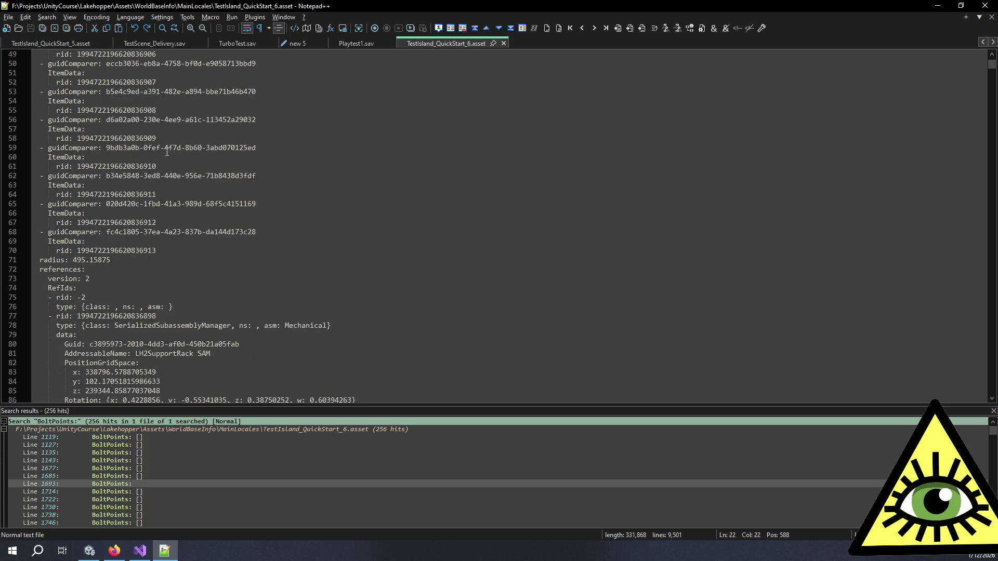
{"action": "scroll", "coordinate": [167, 152], "scroll_direction": "down", "scroll_amount": 3}
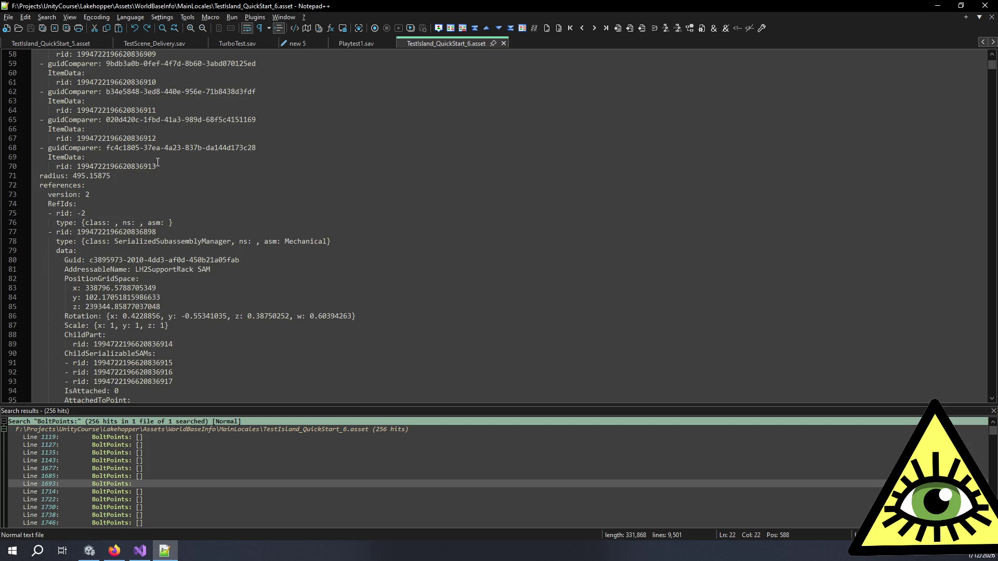
{"action": "left_click", "coordinate": [89, 206]}
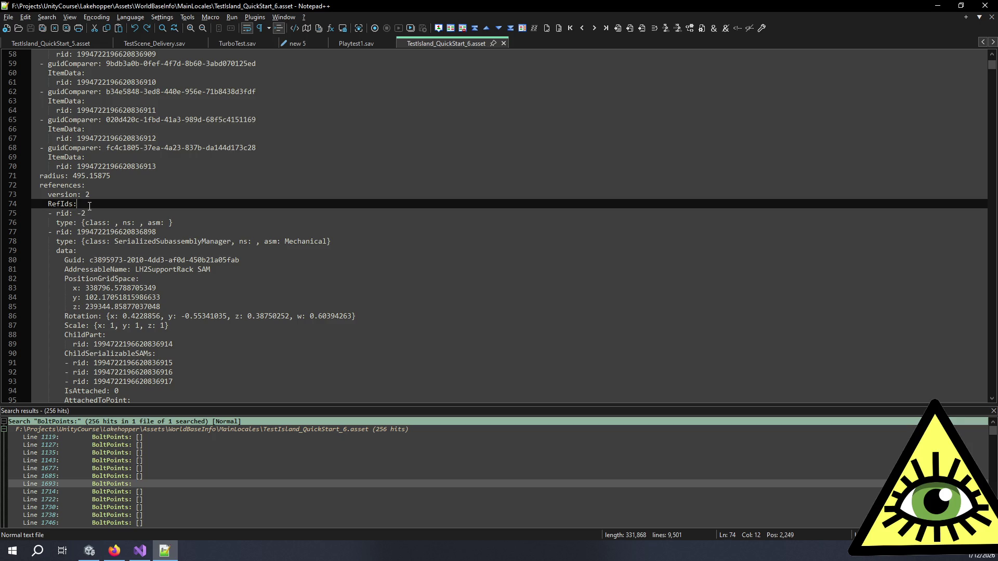
{"action": "left_click", "coordinate": [178, 236]}
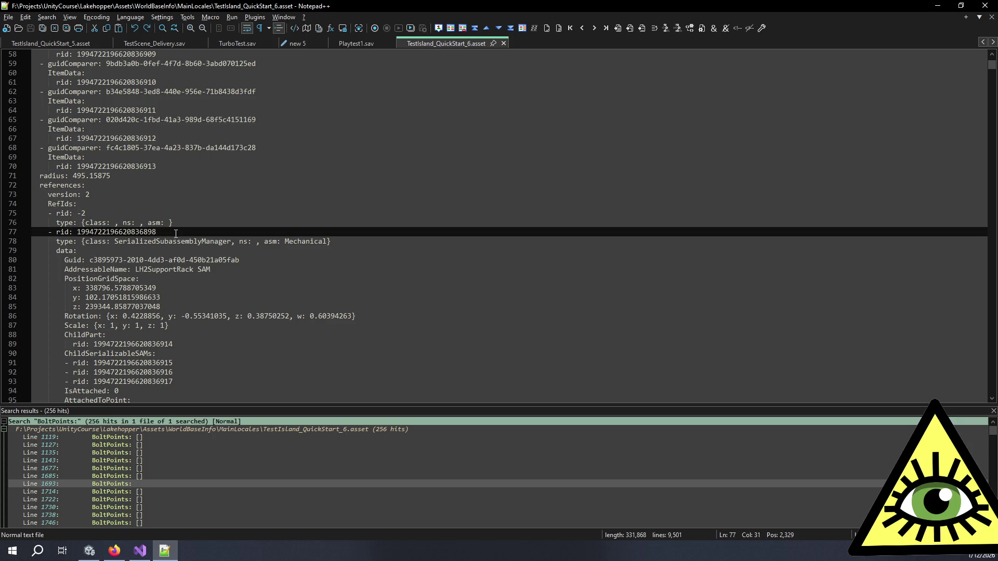
{"action": "left_click", "coordinate": [181, 224]}
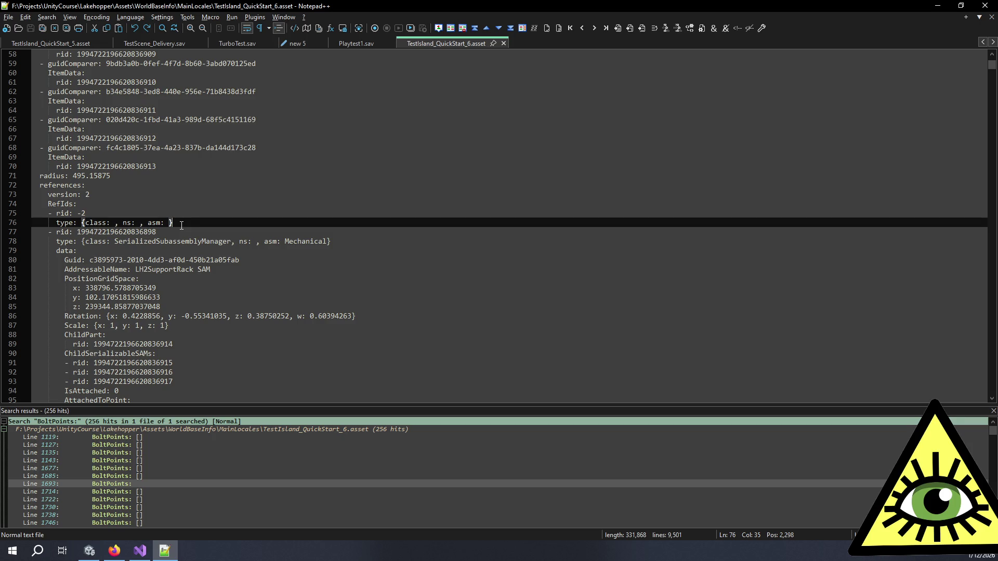
{"action": "scroll", "coordinate": [182, 227], "scroll_direction": "down", "scroll_amount": 5}
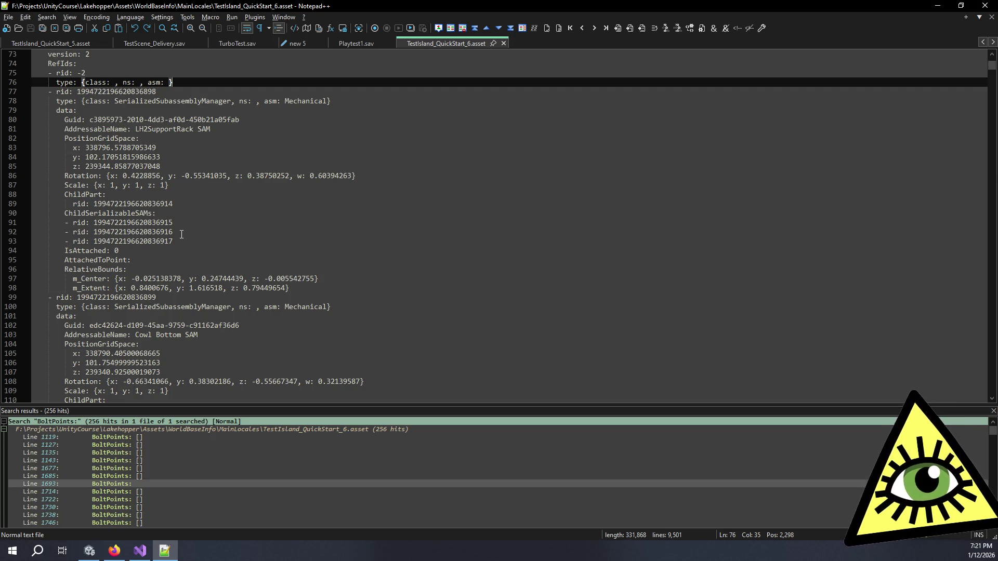
{"action": "key", "text": "ctrl+z"}
{"action": "key", "text": "ctrl+z"}
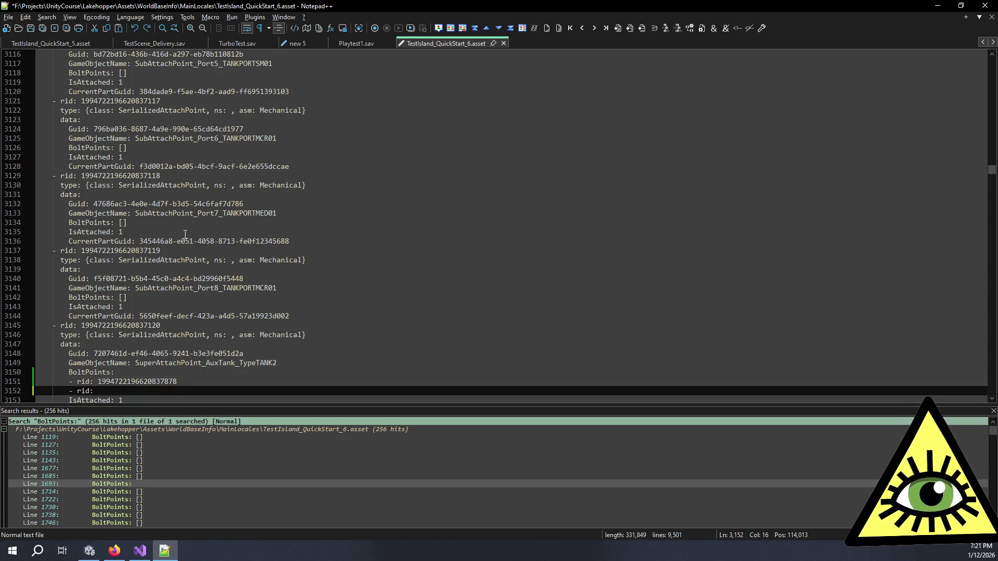
{"action": "key", "text": "ctrl+y"}
{"action": "key", "text": "ctrl+y"}
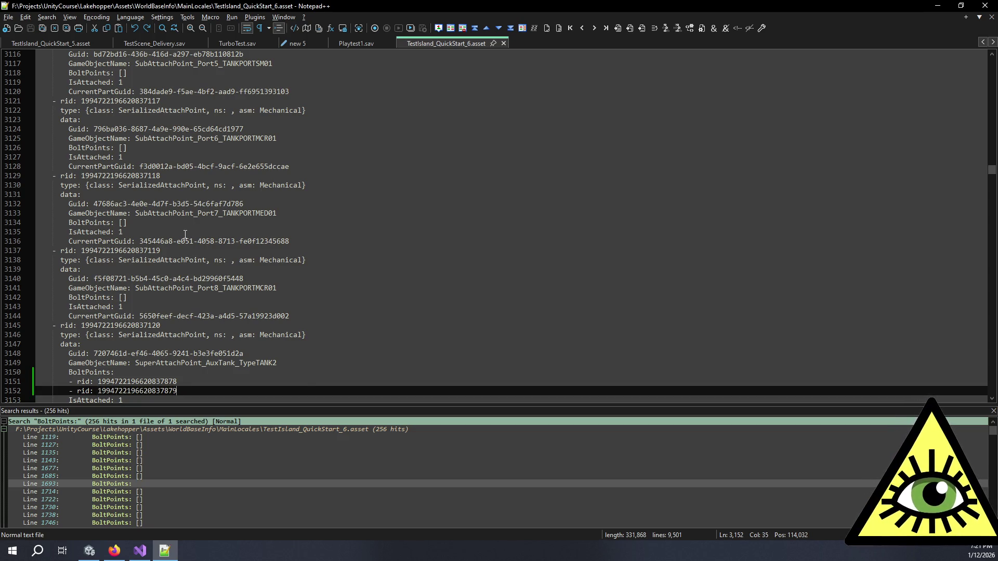
{"action": "key", "text": "ctrl+shift+Up"}
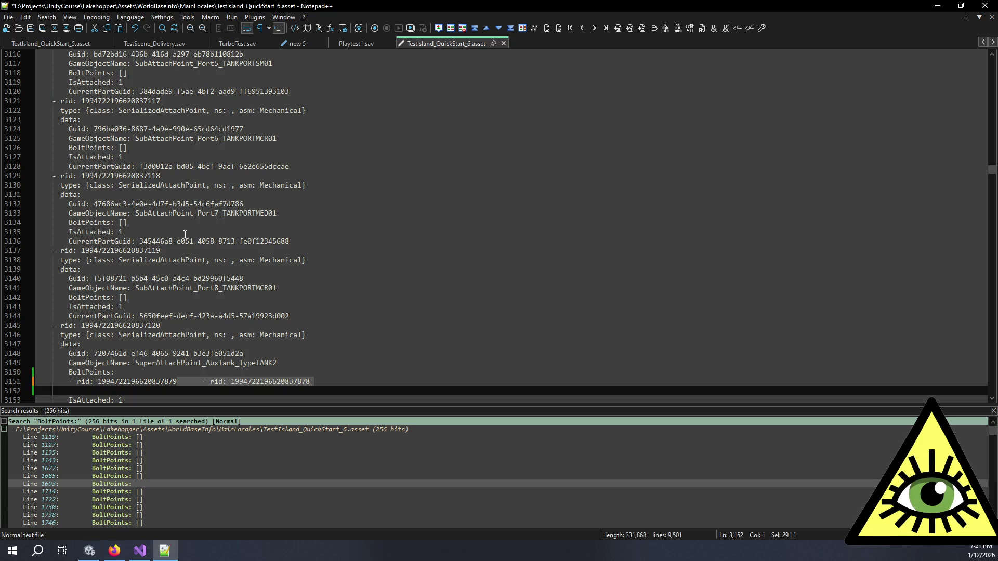
{"action": "key", "text": "ctrl+z"}
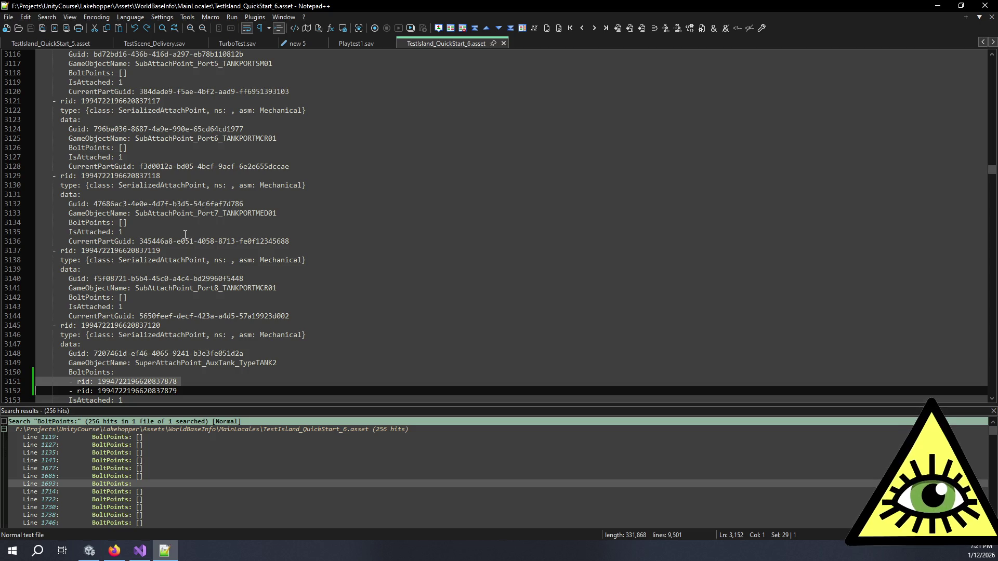
{"action": "scroll", "coordinate": [270, 333], "scroll_direction": "down", "scroll_amount": 2}
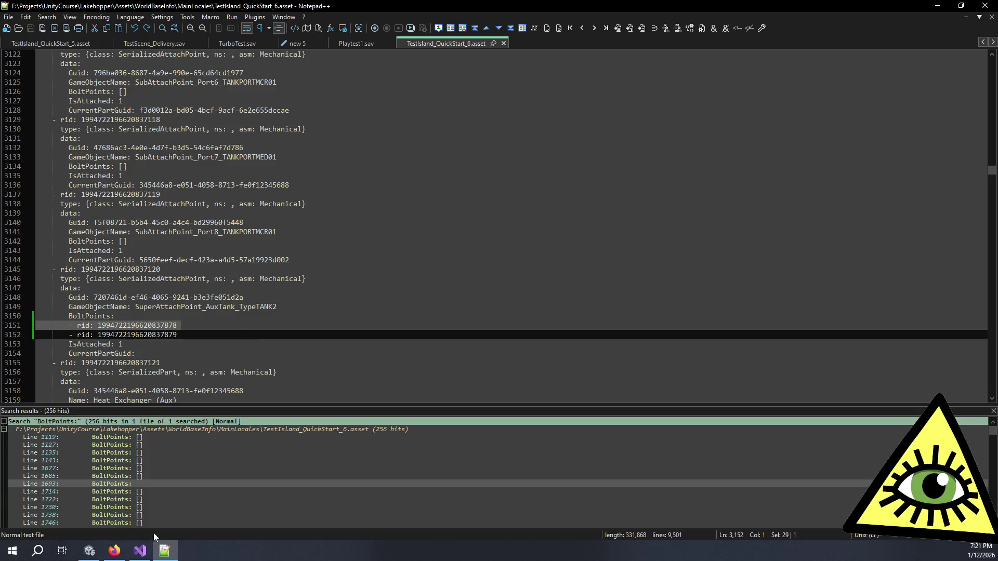
{"action": "left_click", "coordinate": [89, 551]}
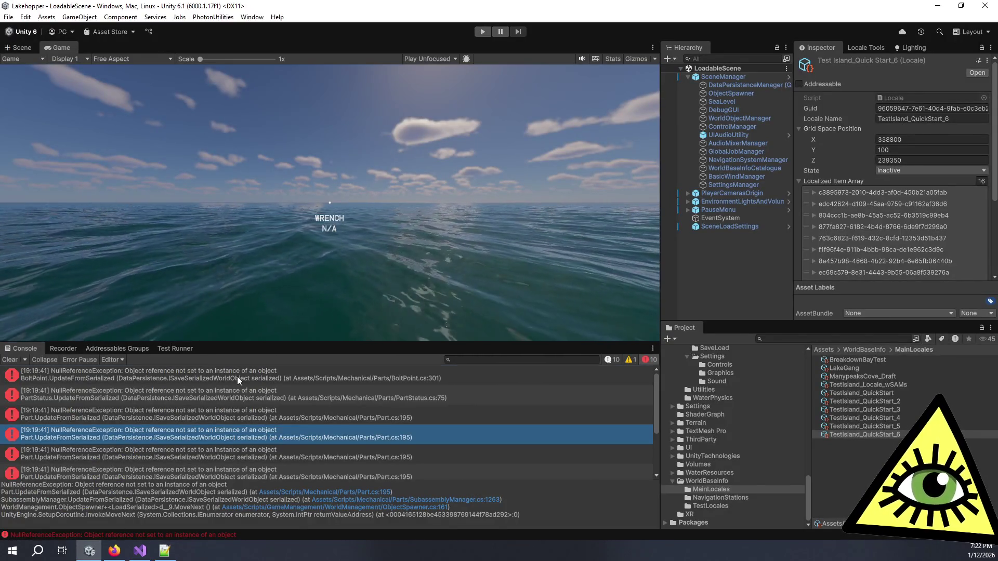
Read the stack traces of the BoltPoint and following NullReferenceException errors
{"action": "left_click", "coordinate": [237, 376]}
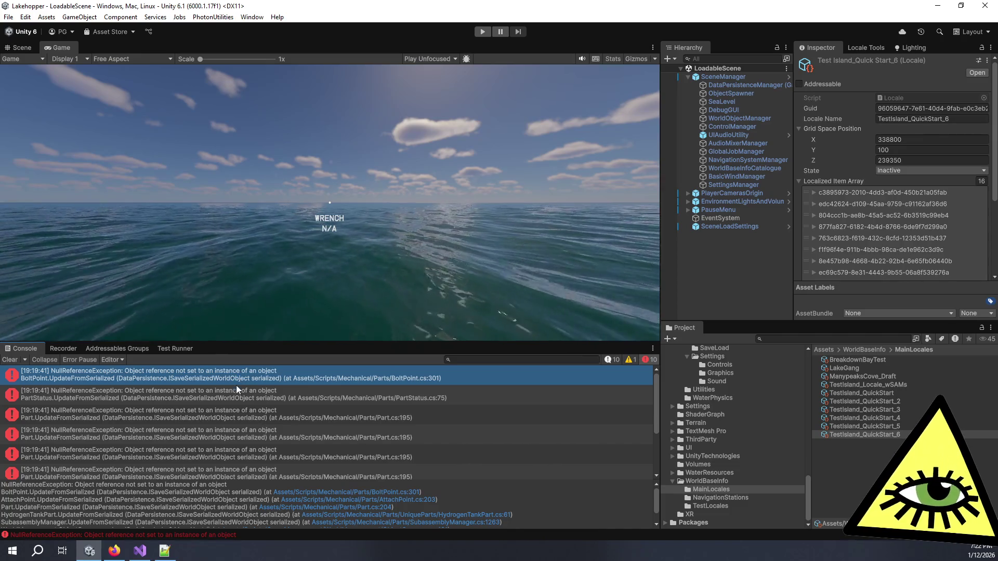
{"action": "left_click", "coordinate": [236, 393]}
{"action": "left_click", "coordinate": [236, 413]}
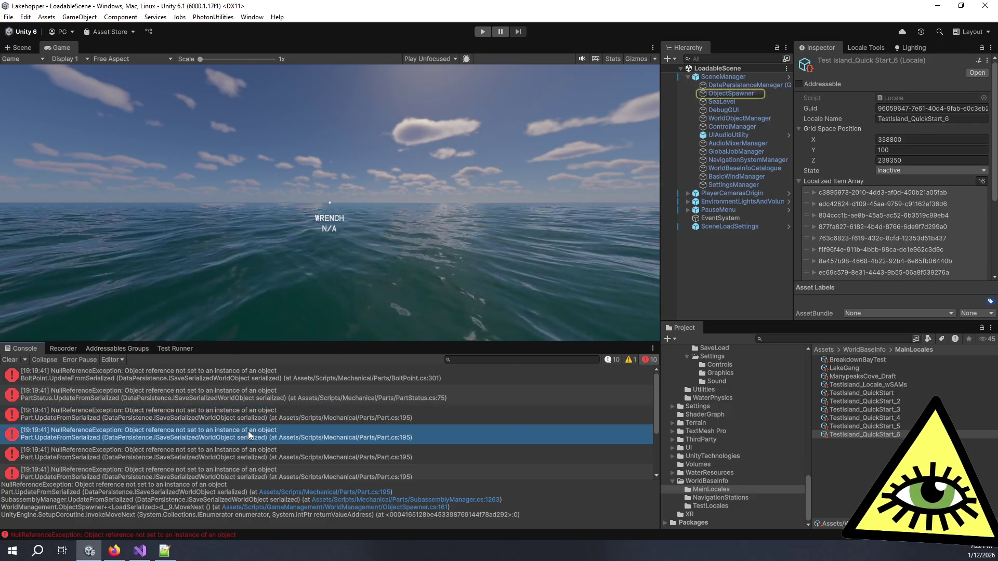
{"action": "scroll", "coordinate": [248, 432], "scroll_direction": "down", "scroll_amount": 3}
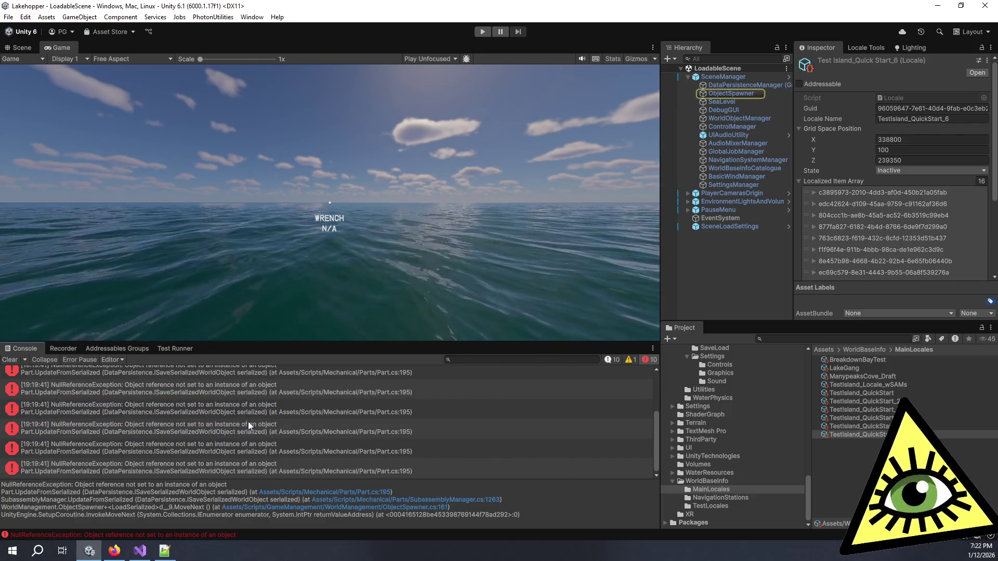
Select TestIsland_QuickStart_6 and expand its first Localized Item Array element showing LH2SupportRack SAM
{"action": "left_click", "coordinate": [866, 426]}
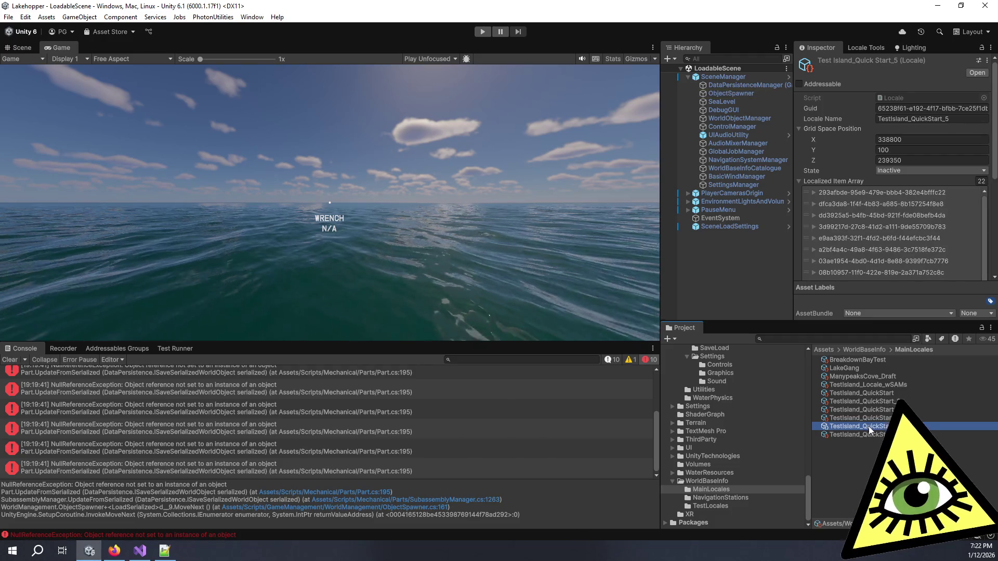
{"action": "left_click", "coordinate": [872, 433]}
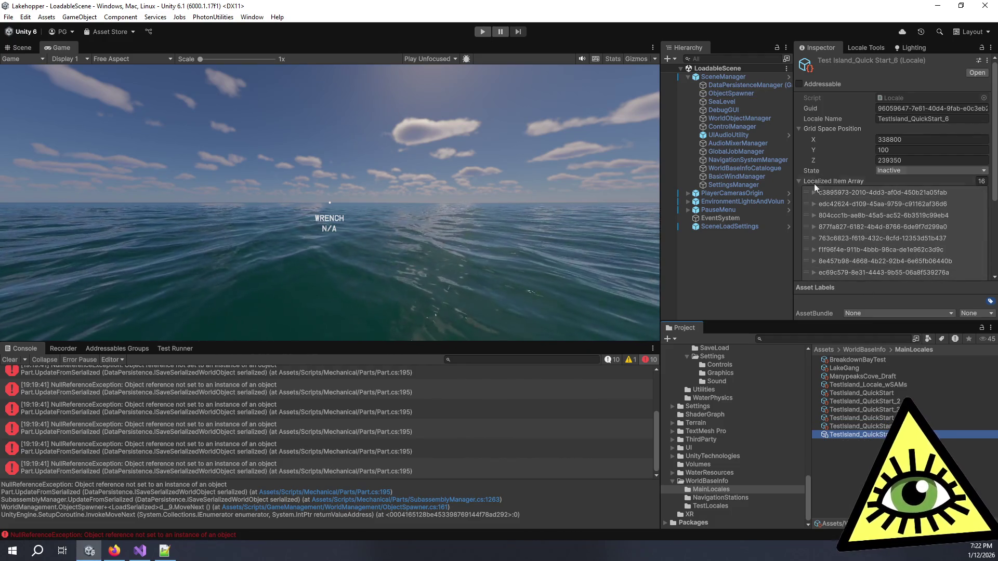
{"action": "left_click", "coordinate": [799, 219]}
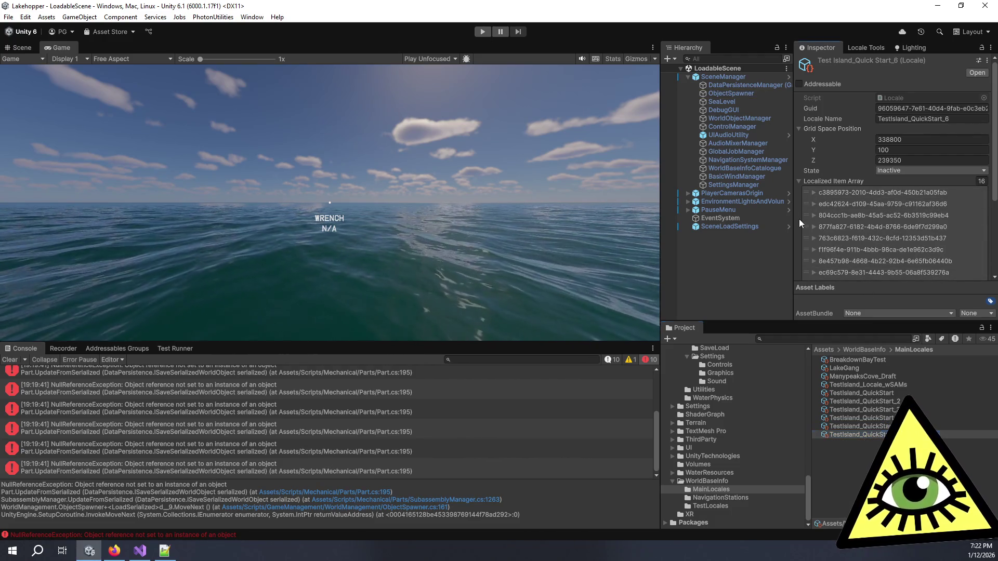
{"action": "left_click", "coordinate": [814, 192]}
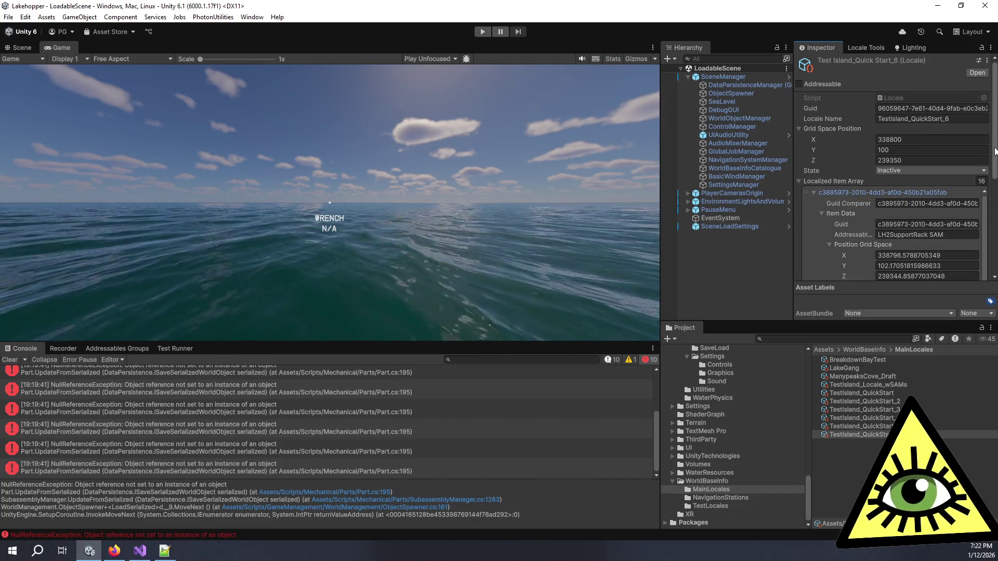
Expand and collapse the first five Localized Item Array entries one by one
{"action": "scroll", "coordinate": [970, 148], "scroll_direction": "down", "scroll_amount": 6}
{"action": "scroll", "coordinate": [870, 185], "scroll_direction": "up", "scroll_amount": 6}
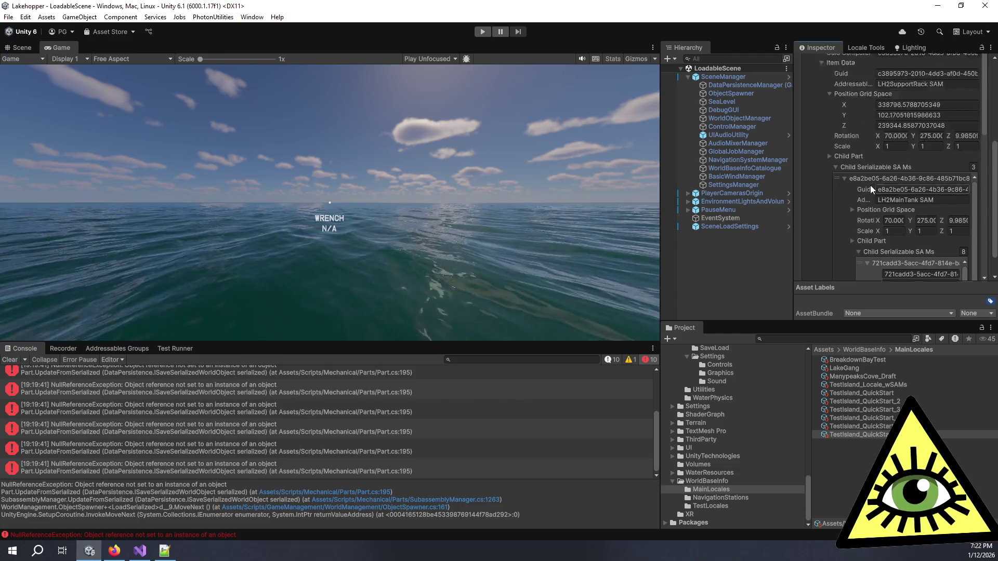
{"action": "left_click", "coordinate": [813, 181]}
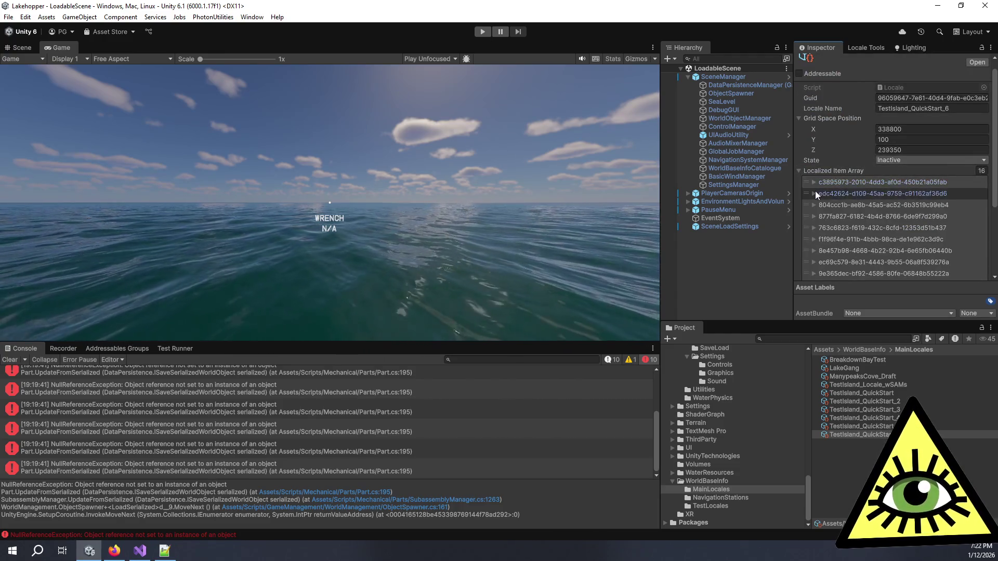
{"action": "left_click", "coordinate": [814, 193]}
{"action": "left_click", "coordinate": [814, 193]}
{"action": "left_click", "coordinate": [815, 205]}
{"action": "left_click", "coordinate": [815, 204]}
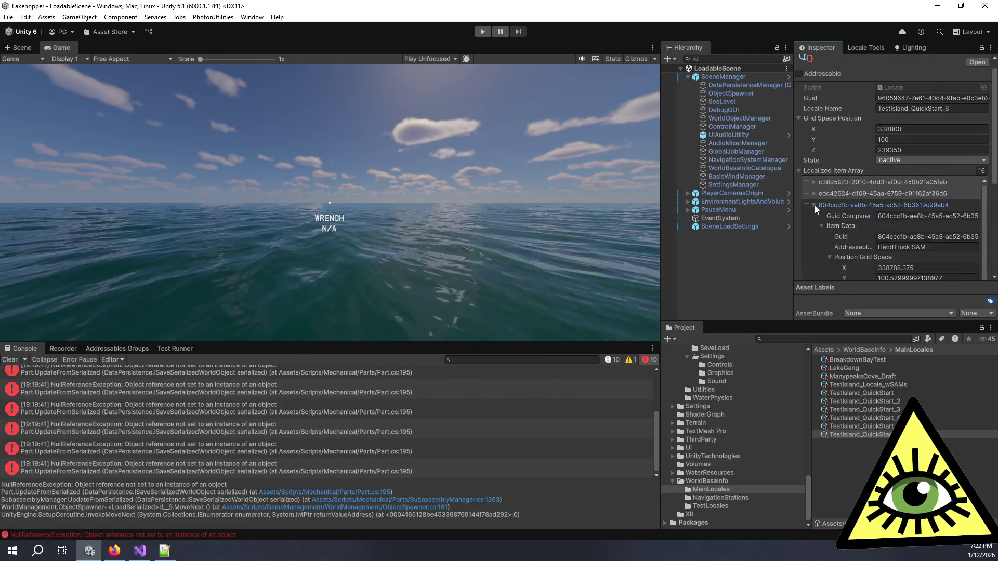
{"action": "left_click", "coordinate": [814, 205]}
{"action": "left_click", "coordinate": [813, 217]}
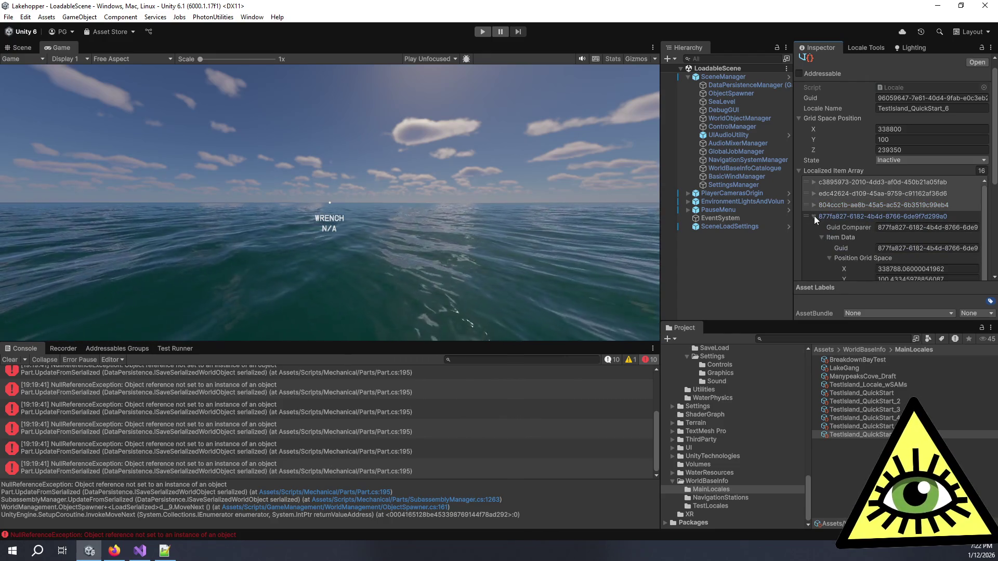
{"action": "left_click", "coordinate": [814, 216]}
{"action": "left_click", "coordinate": [814, 217]}
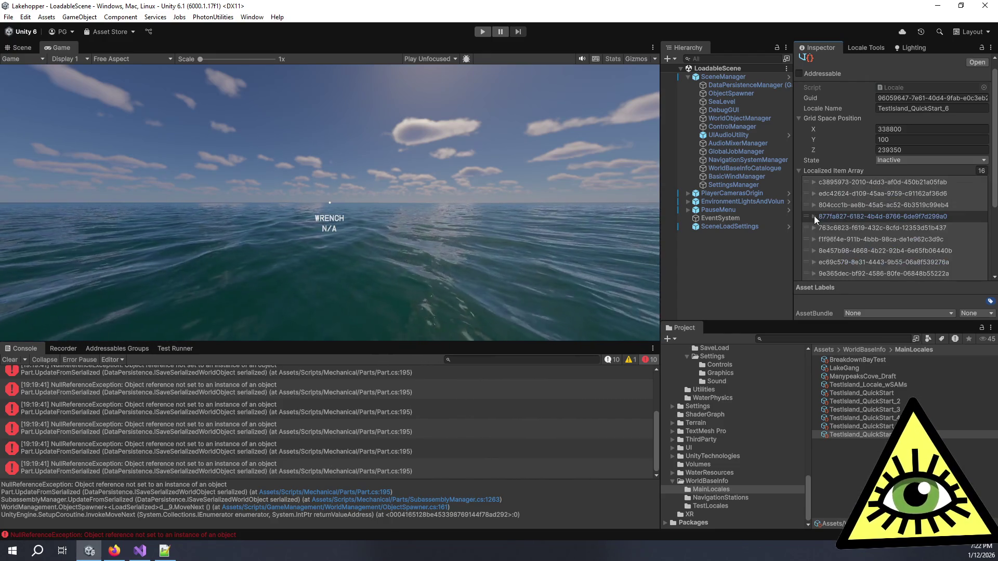
{"action": "left_click", "coordinate": [813, 216]}
{"action": "left_click", "coordinate": [815, 227]}
{"action": "scroll", "coordinate": [815, 226], "scroll_direction": "down", "scroll_amount": 1}
{"action": "scroll", "coordinate": [814, 226], "scroll_direction": "up", "scroll_amount": 1}
{"action": "left_click", "coordinate": [815, 226]}
{"action": "scroll", "coordinate": [815, 226], "scroll_direction": "down", "scroll_amount": 3}
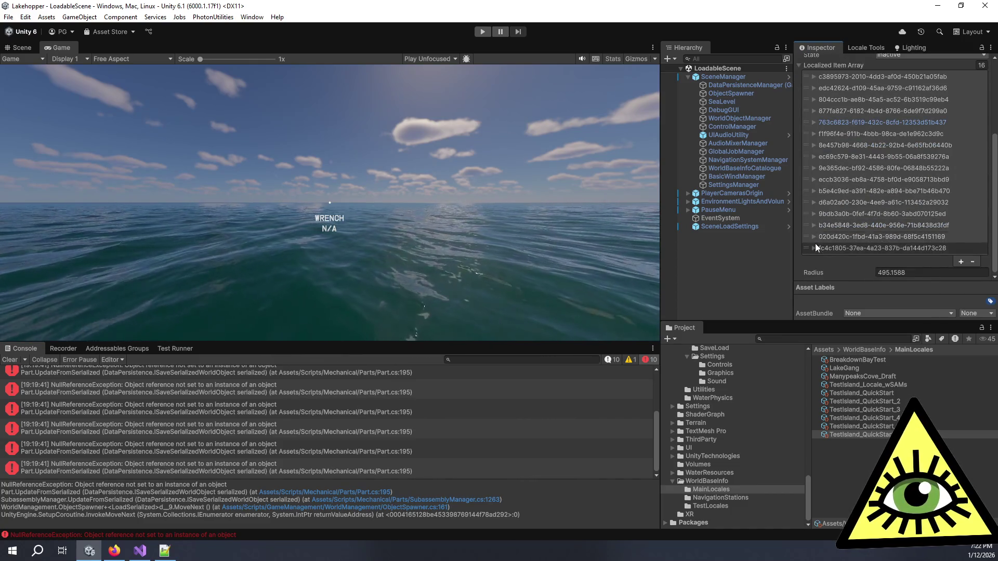
Inspect the GoodsRack SAM, BatteryRack, b34e5848 scenery and 9bdb3a0b plane entries' item data
{"action": "left_click", "coordinate": [814, 248]}
{"action": "scroll", "coordinate": [814, 252], "scroll_direction": "down", "scroll_amount": 3}
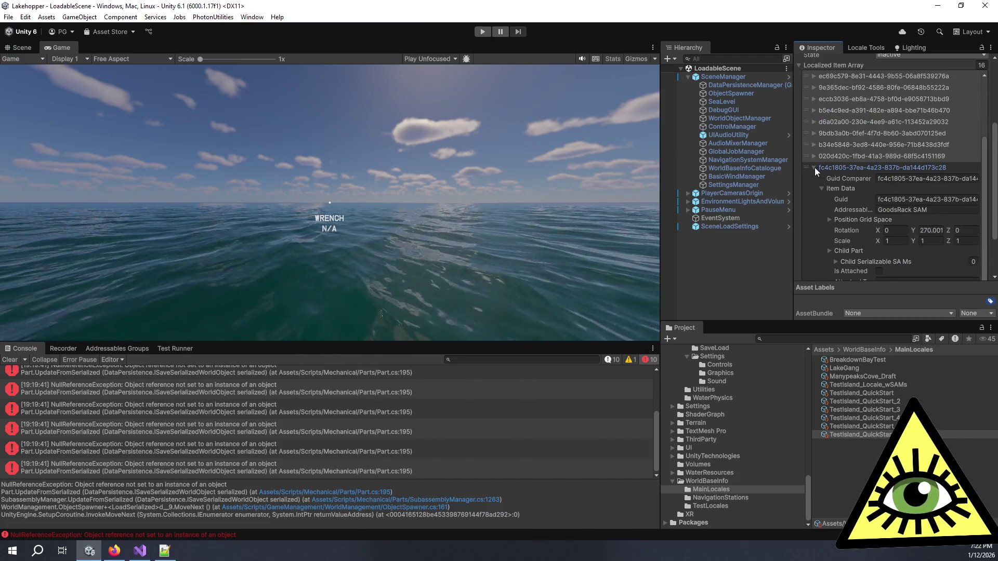
{"action": "left_click", "coordinate": [814, 168]}
{"action": "left_click", "coordinate": [814, 236]}
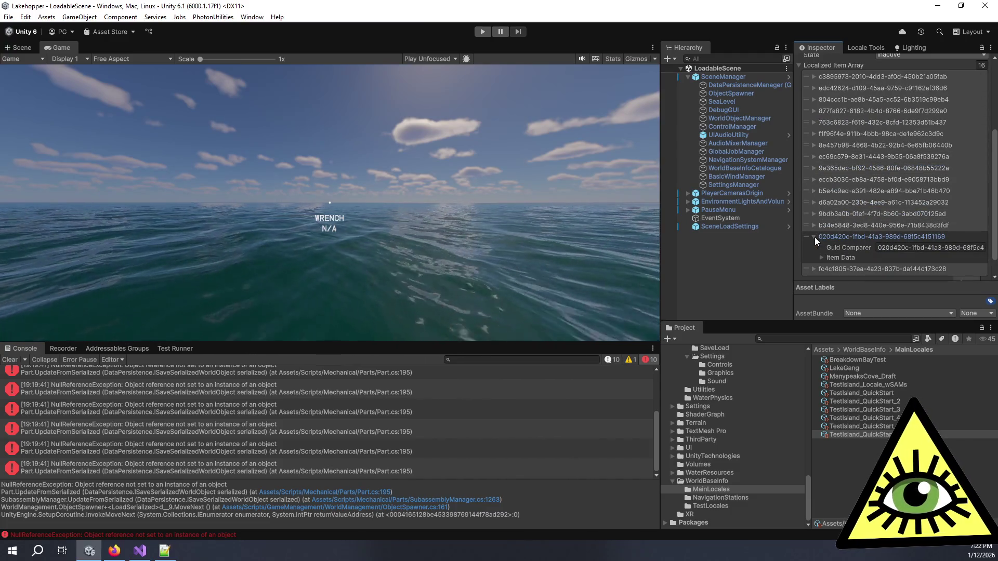
{"action": "left_click", "coordinate": [822, 258]}
{"action": "scroll", "coordinate": [822, 258], "scroll_direction": "down", "scroll_amount": 3}
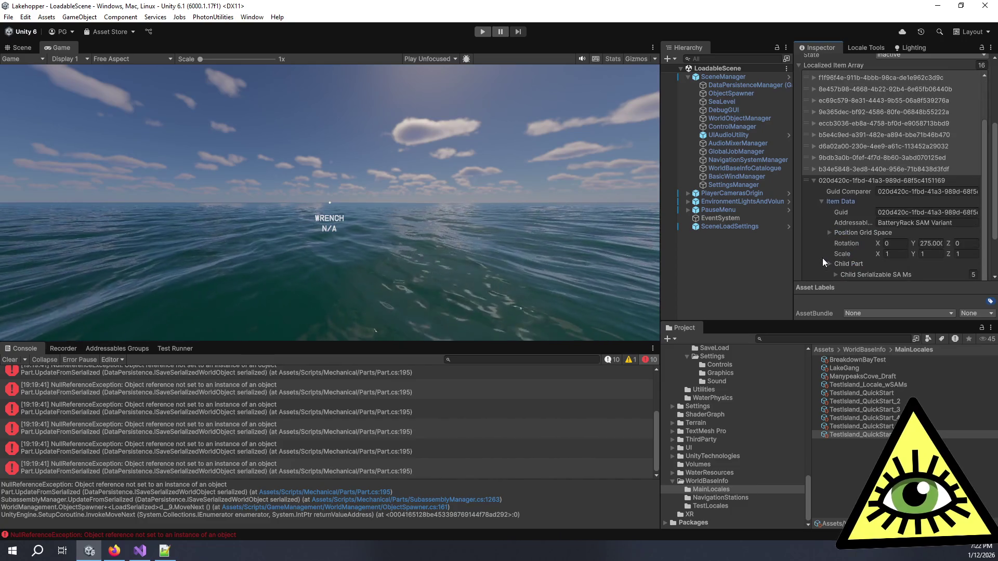
{"action": "left_click", "coordinate": [807, 176]}
{"action": "left_click", "coordinate": [812, 167]}
{"action": "left_click", "coordinate": [819, 189]}
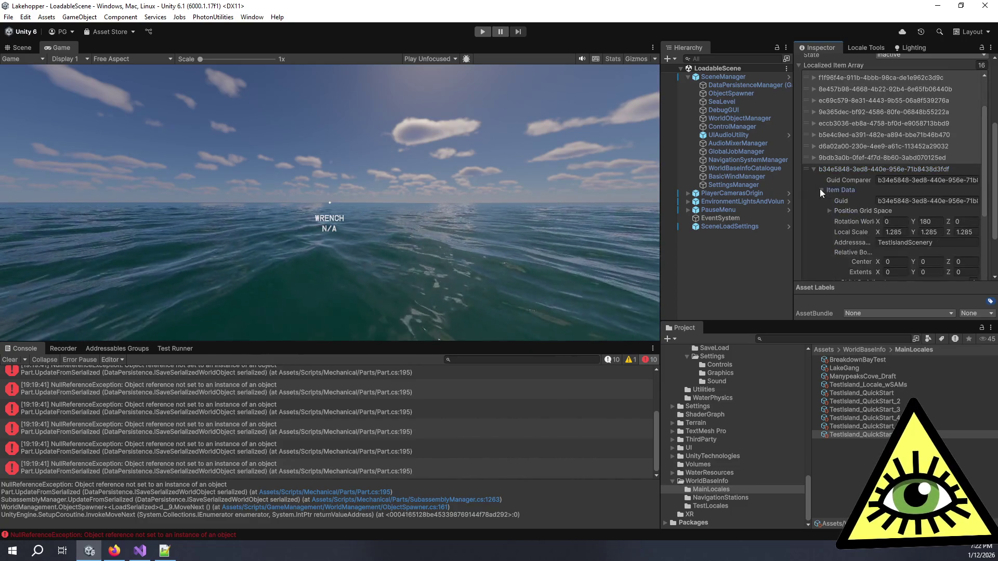
{"action": "left_click", "coordinate": [815, 158]}
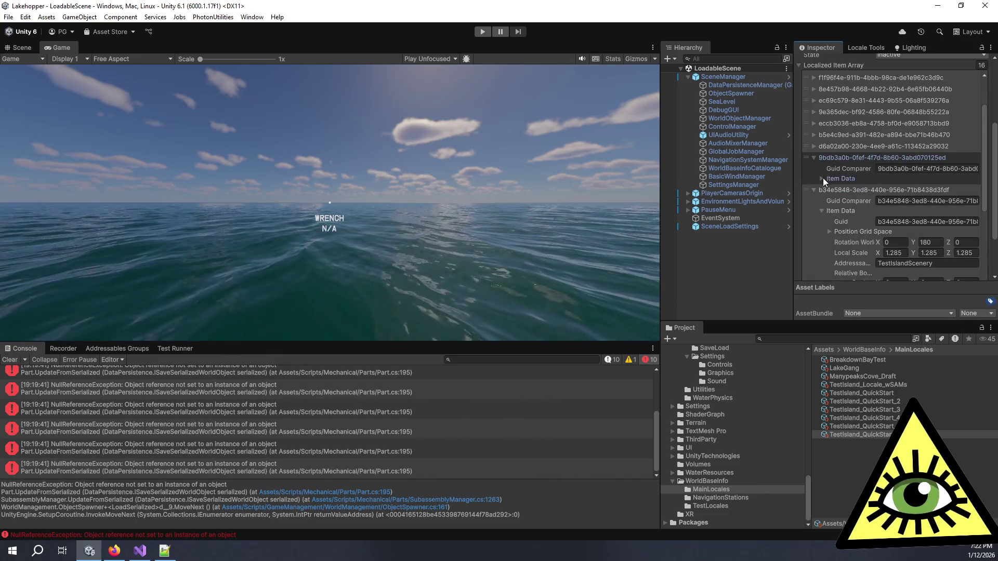
{"action": "left_click", "coordinate": [822, 178]}
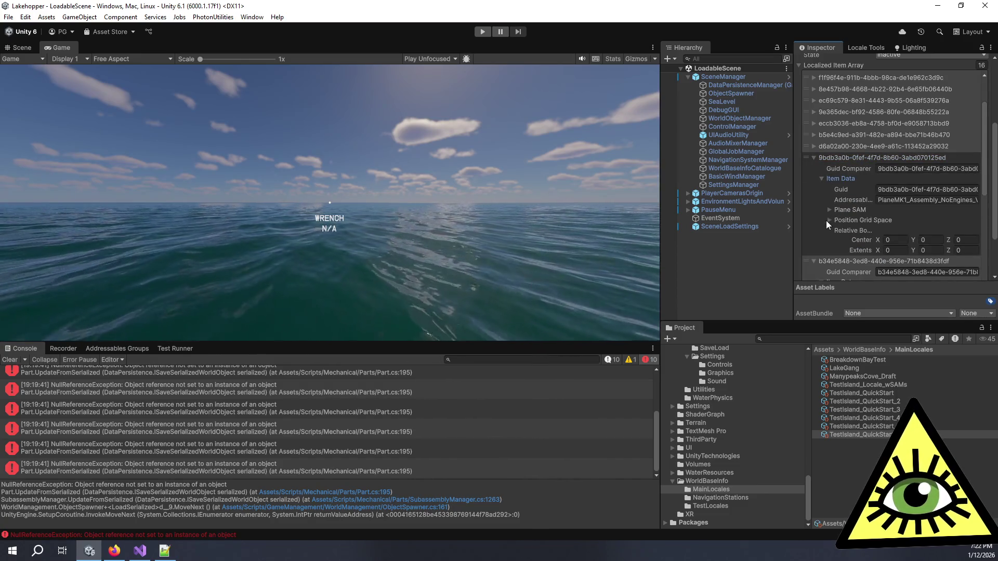
Drill into the Plane SAM's four child SAMs down to the Internal3BayRack's three nested children
{"action": "left_click", "coordinate": [830, 207]}
{"action": "scroll", "coordinate": [840, 222], "scroll_direction": "down", "scroll_amount": 3}
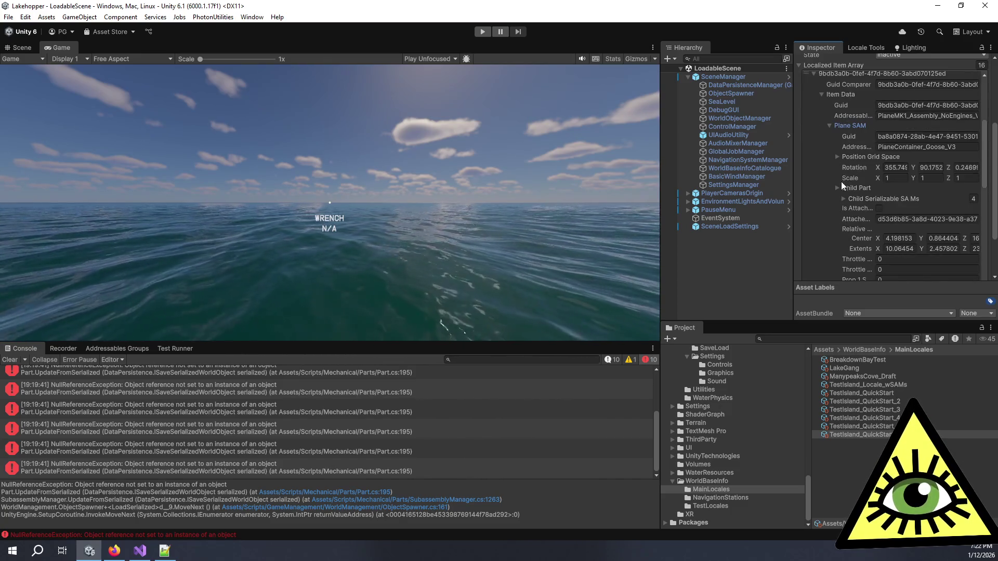
{"action": "left_click", "coordinate": [844, 197]}
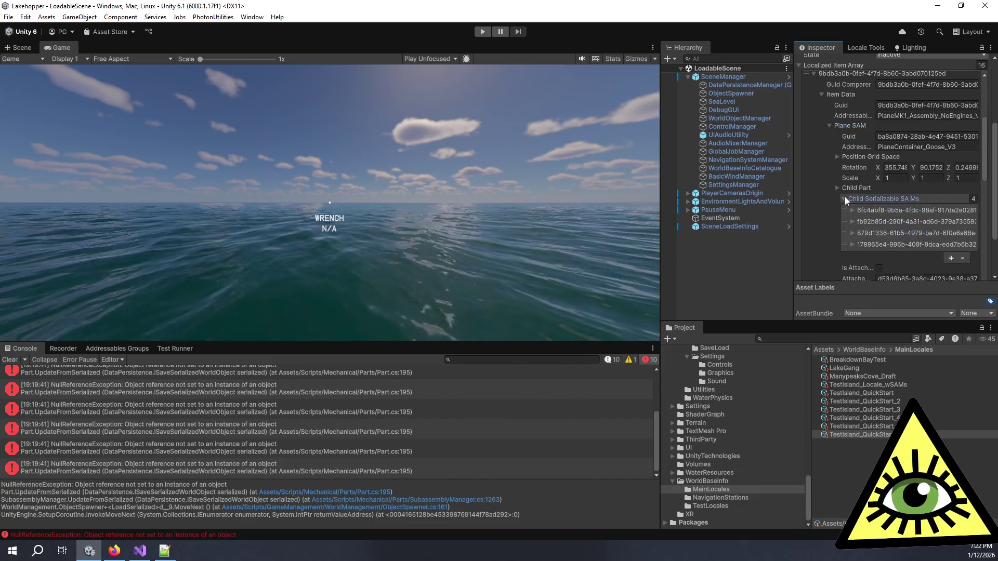
{"action": "scroll", "coordinate": [850, 208], "scroll_direction": "down", "scroll_amount": 1}
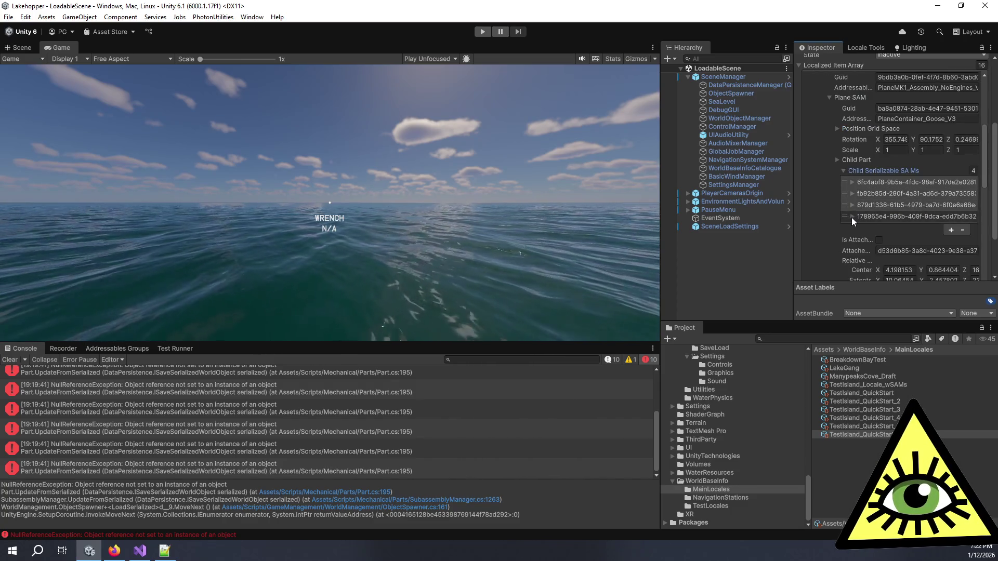
{"action": "left_click", "coordinate": [851, 217]}
{"action": "scroll", "coordinate": [852, 217], "scroll_direction": "down", "scroll_amount": 2}
{"action": "scroll", "coordinate": [852, 217], "scroll_direction": "down", "scroll_amount": 1}
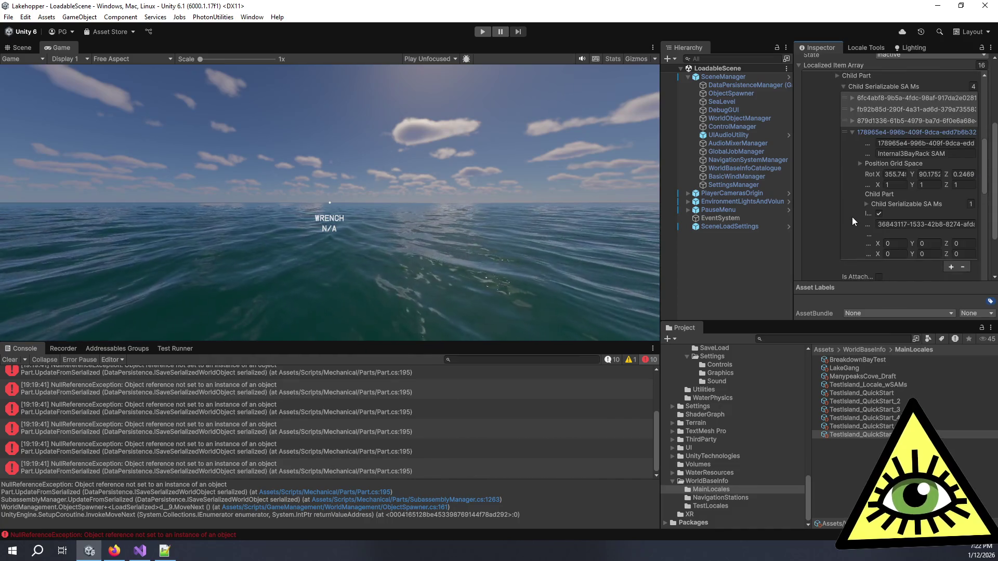
{"action": "left_click", "coordinate": [850, 121]}
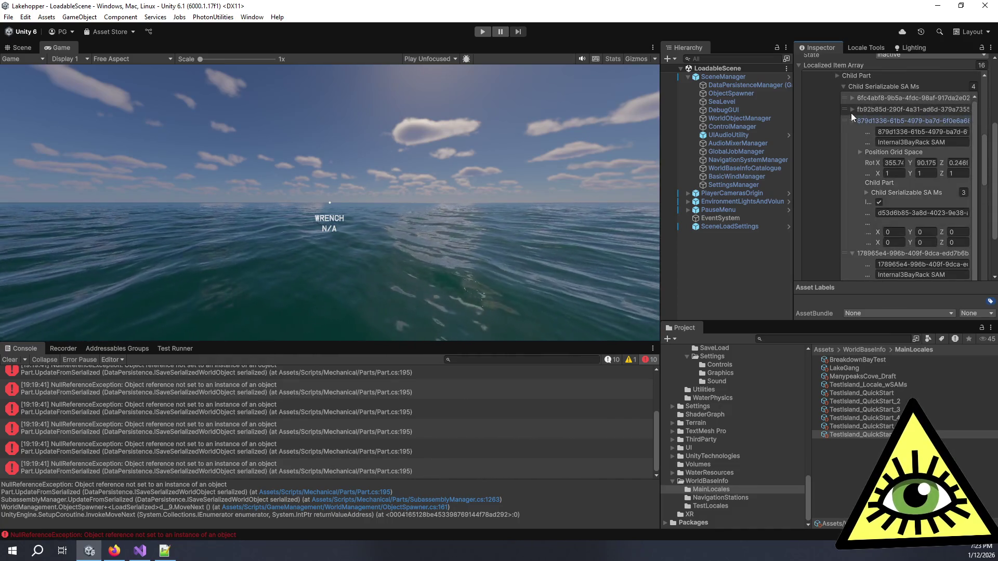
{"action": "left_click", "coordinate": [851, 109]}
{"action": "left_click", "coordinate": [850, 109]}
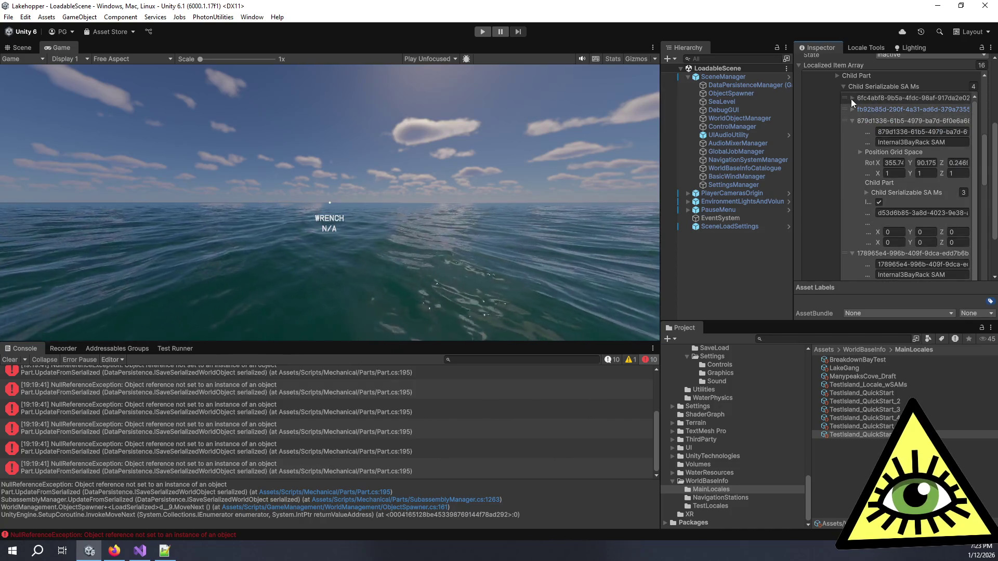
{"action": "left_click", "coordinate": [851, 98]}
{"action": "left_click", "coordinate": [851, 99]}
{"action": "scroll", "coordinate": [856, 158], "scroll_direction": "down", "scroll_amount": 2}
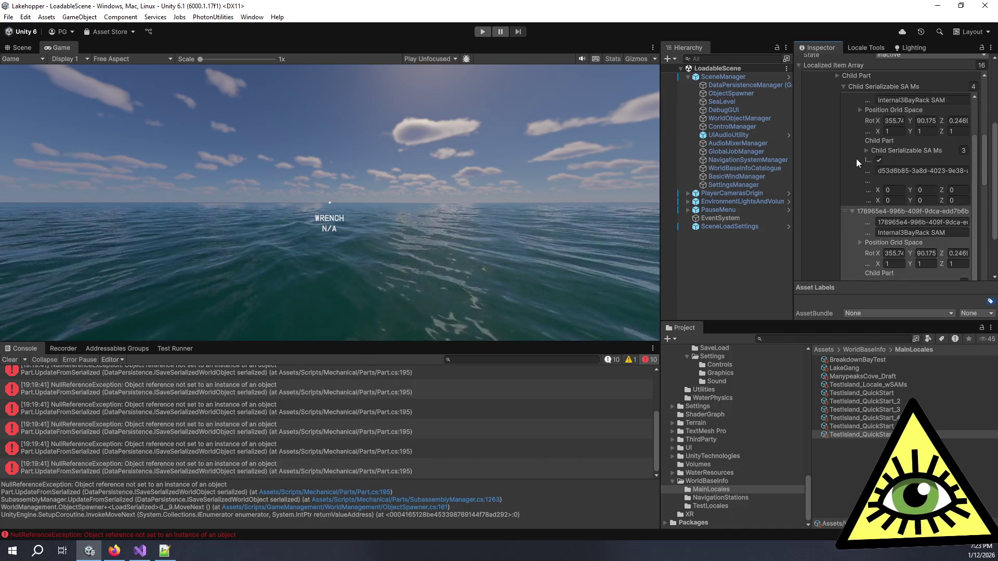
{"action": "left_click", "coordinate": [866, 151]}
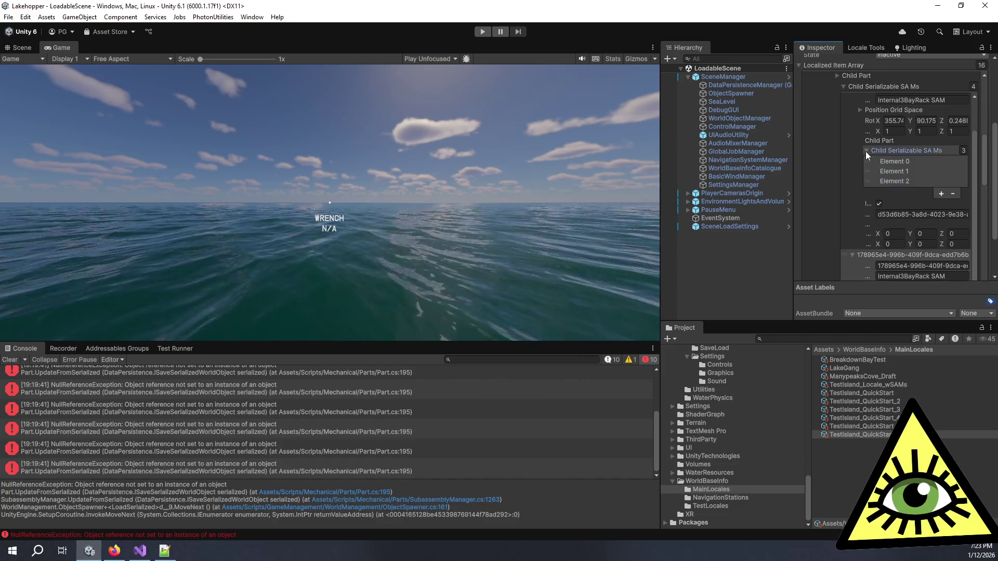
Check the rack's child elements, copy the Internal3BayRack SAM name, and return to Notepad++
{"action": "left_click", "coordinate": [877, 182]}
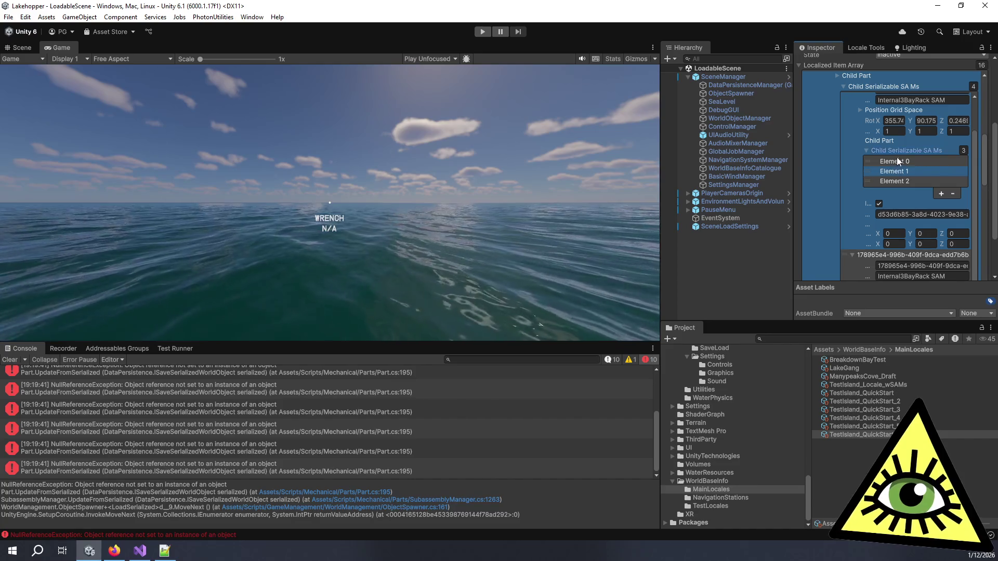
{"action": "left_click", "coordinate": [896, 157]}
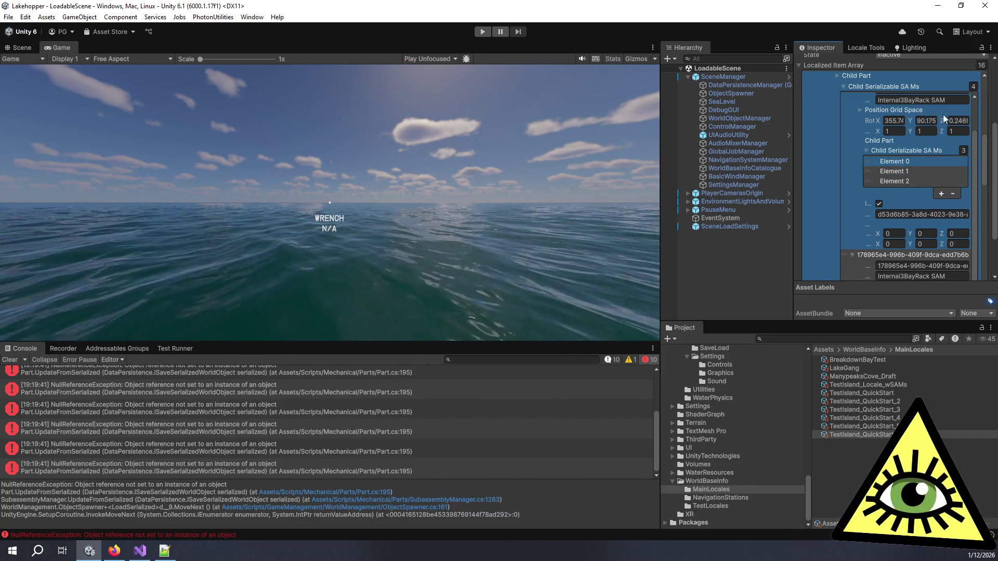
{"action": "left_click", "coordinate": [914, 100]}
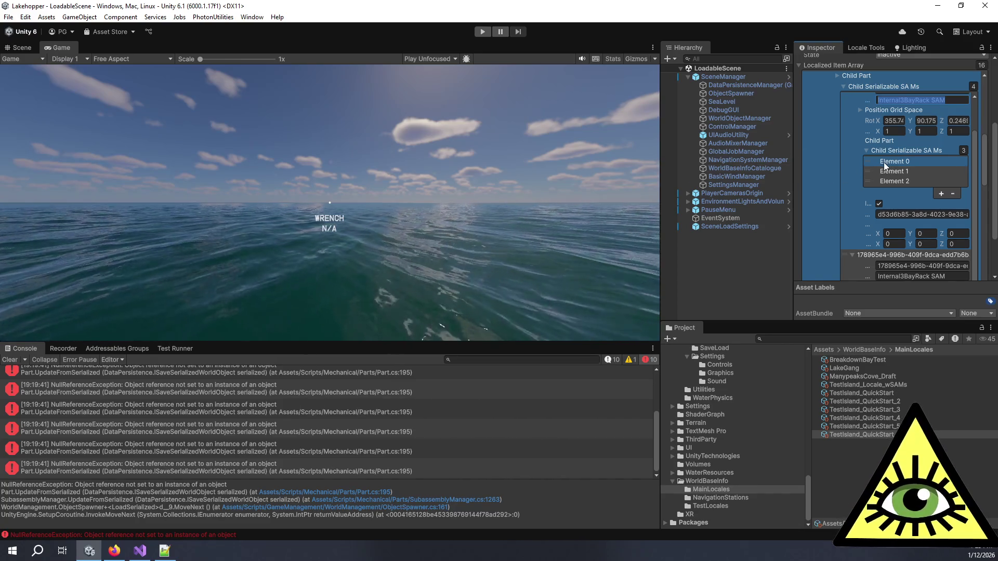
{"action": "left_click", "coordinate": [142, 555]}
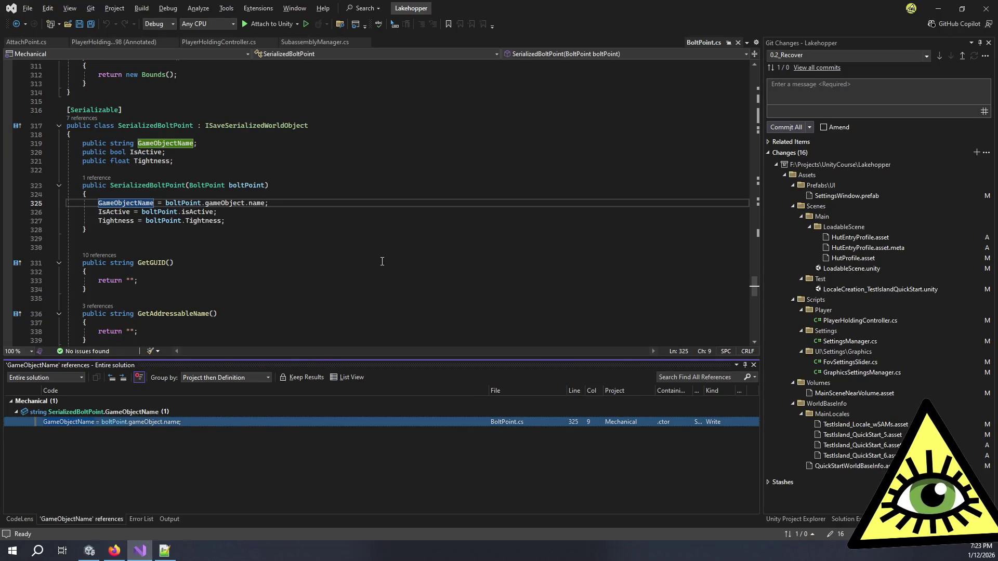
{"action": "key", "text": "alt+Tab"}
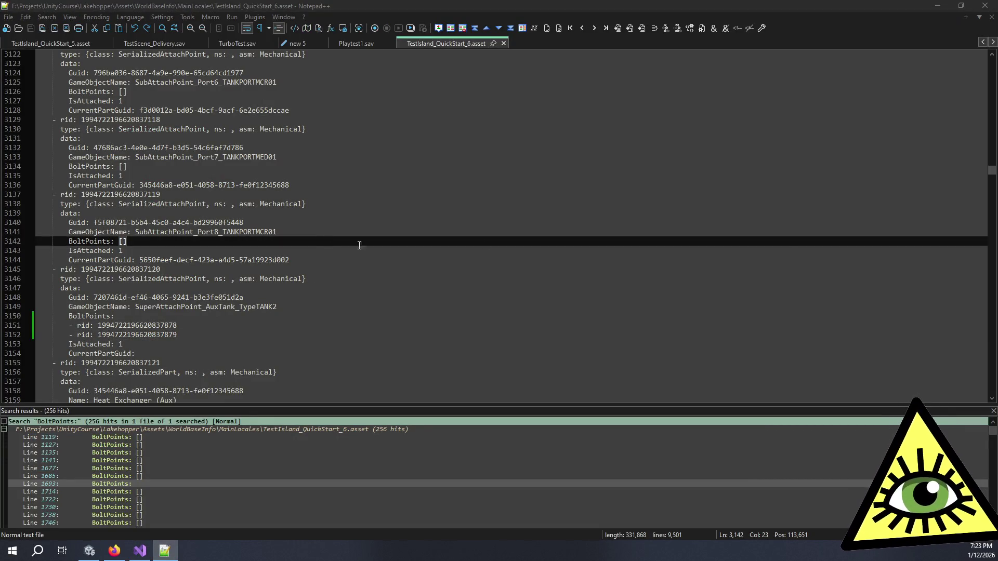
Find Internal3BayRack SAM and follow its first child rid to the GoodsRack SAM entry
{"action": "key", "text": "F3"}
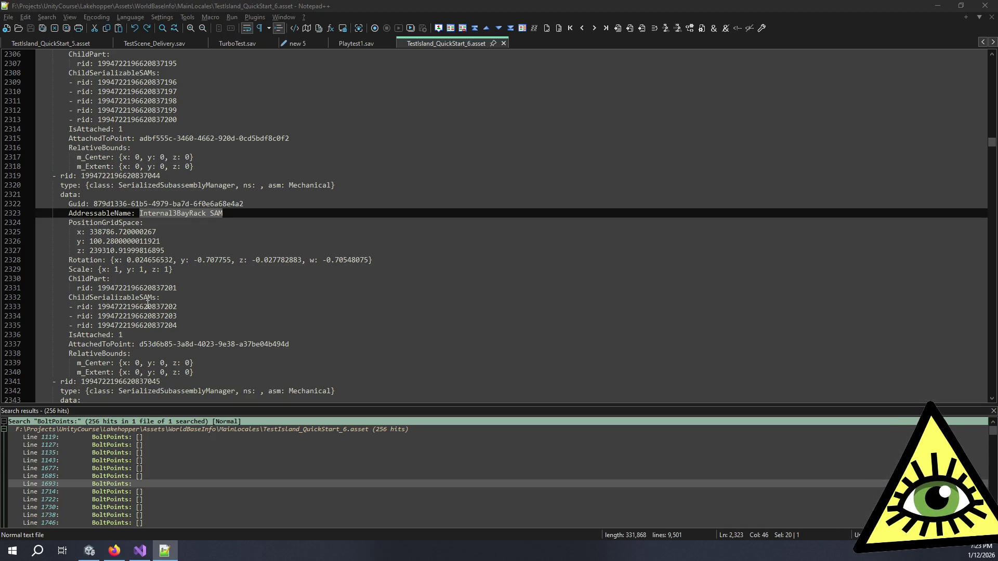
{"action": "double_click", "coordinate": [147, 307]}
{"action": "key", "text": "ctrl+c"}
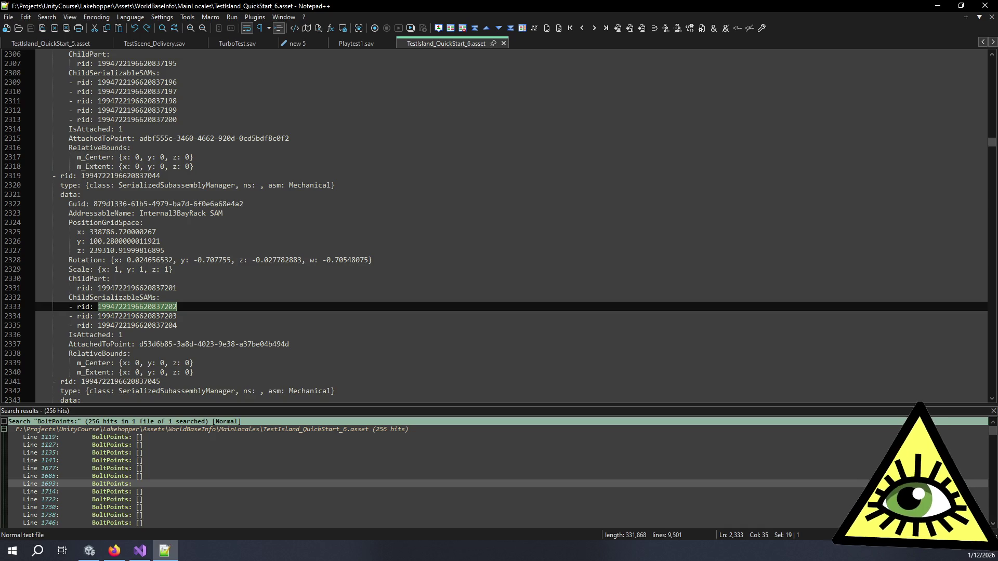
{"action": "key", "text": "ctrl+f"}
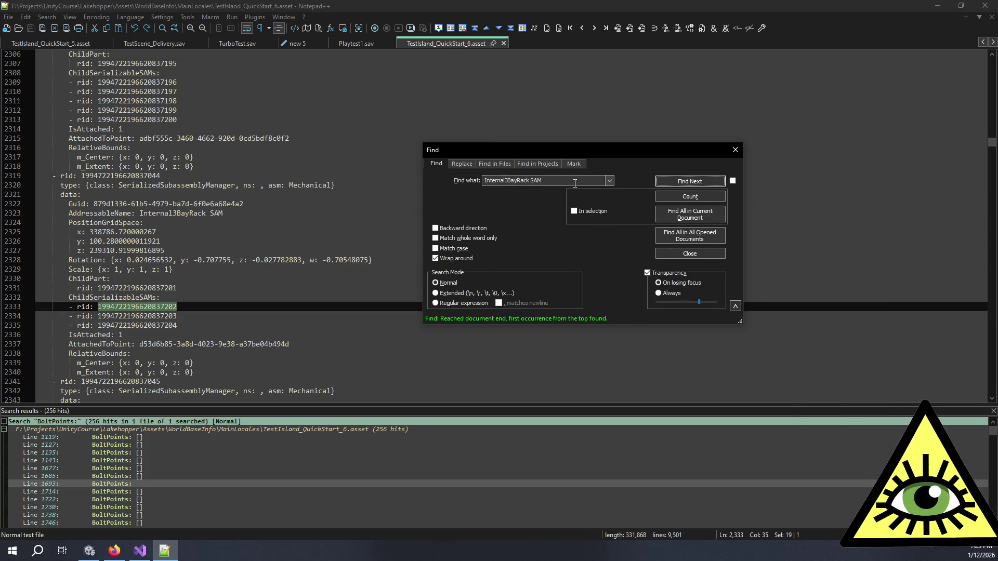
{"action": "key", "text": "ctrl+v"}
{"action": "left_click", "coordinate": [699, 183]}
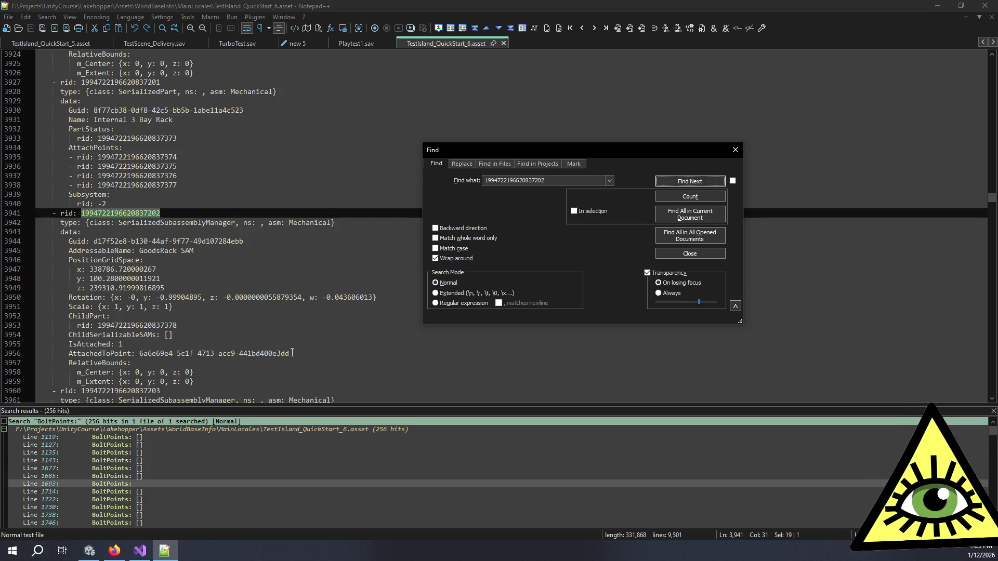
Follow the GoodsRack's child part rid to the Goods Rack part entry on line 5624
{"action": "double_click", "coordinate": [148, 326]}
{"action": "key", "text": "ctrl+c"}
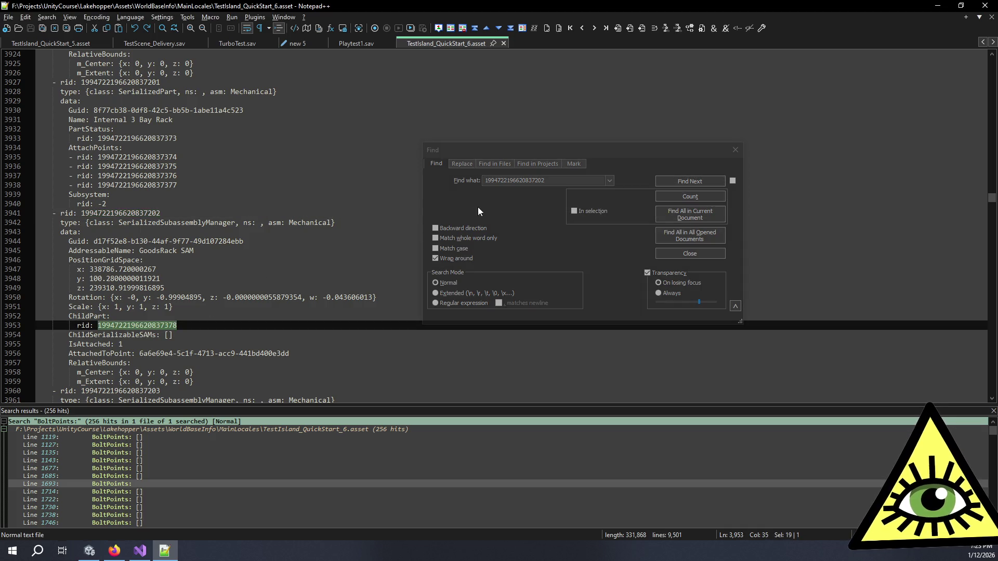
{"action": "left_click", "coordinate": [478, 210]}
{"action": "key", "text": "ctrl+v"}
{"action": "left_click", "coordinate": [689, 182]}
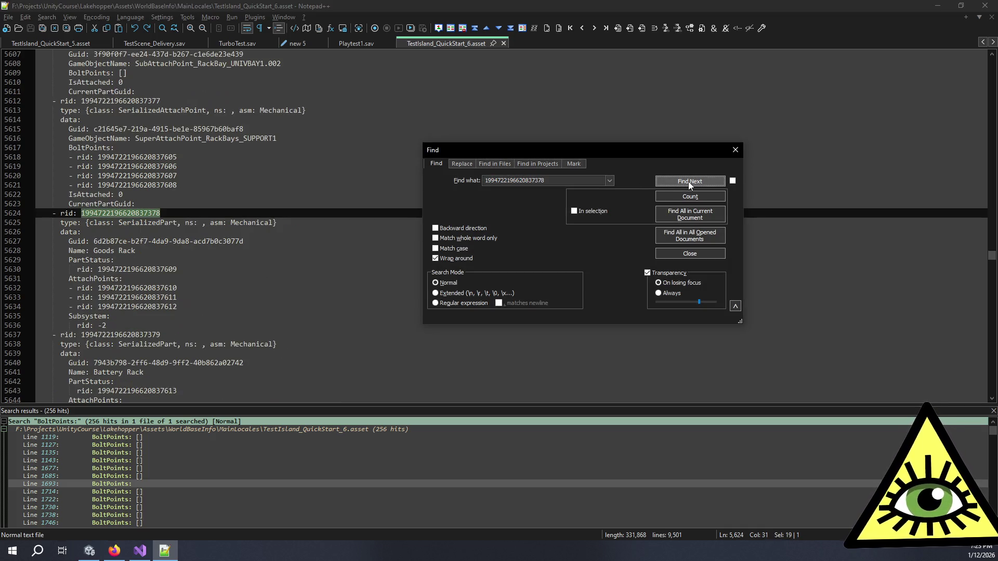
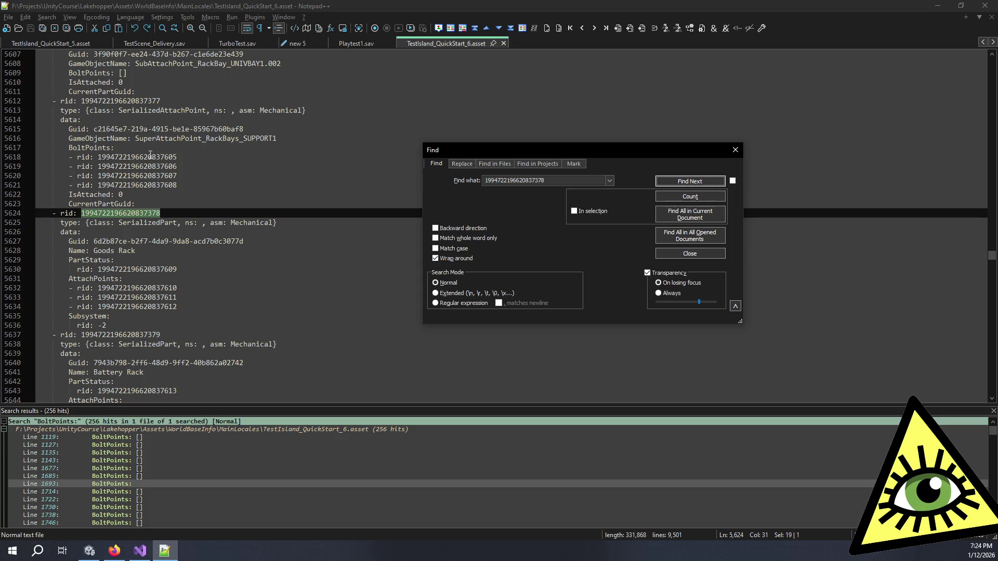
{"action": "double_click", "coordinate": [137, 101]}
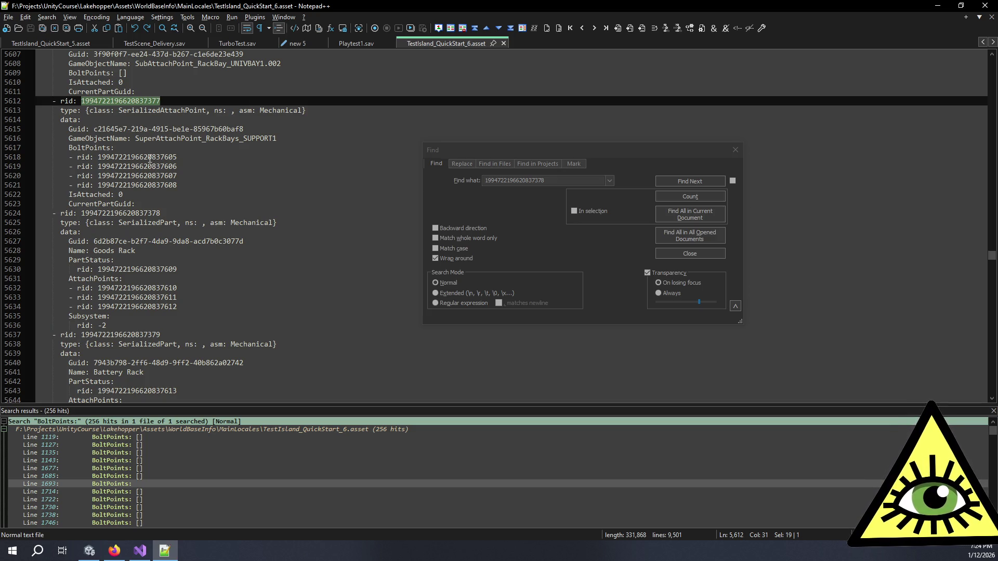
{"action": "double_click", "coordinate": [149, 157]}
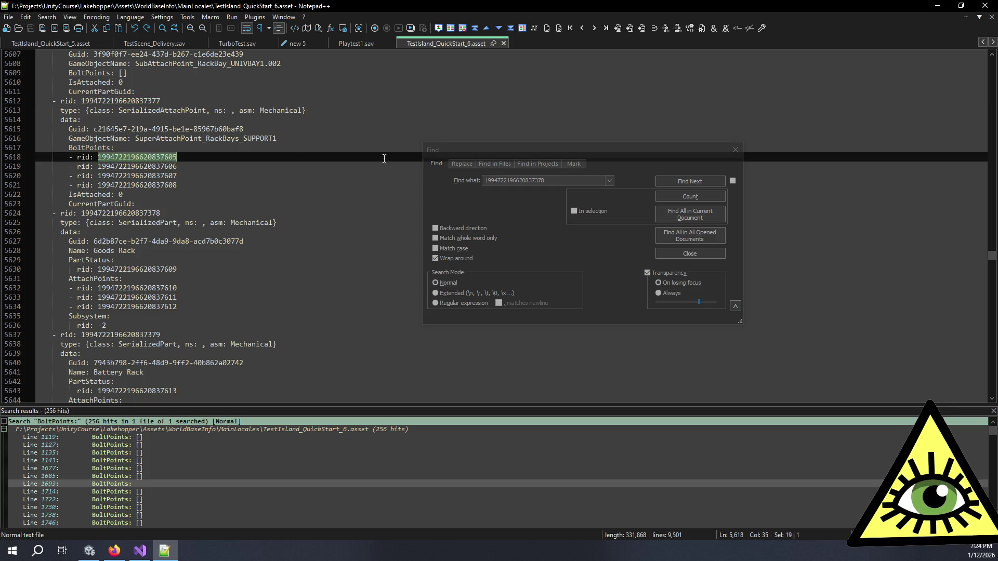
{"action": "left_click_drag", "start_coordinate": [992, 255], "coordinate": [993, 394]}
{"action": "scroll", "coordinate": [120, 305], "scroll_direction": "up", "scroll_amount": 7}
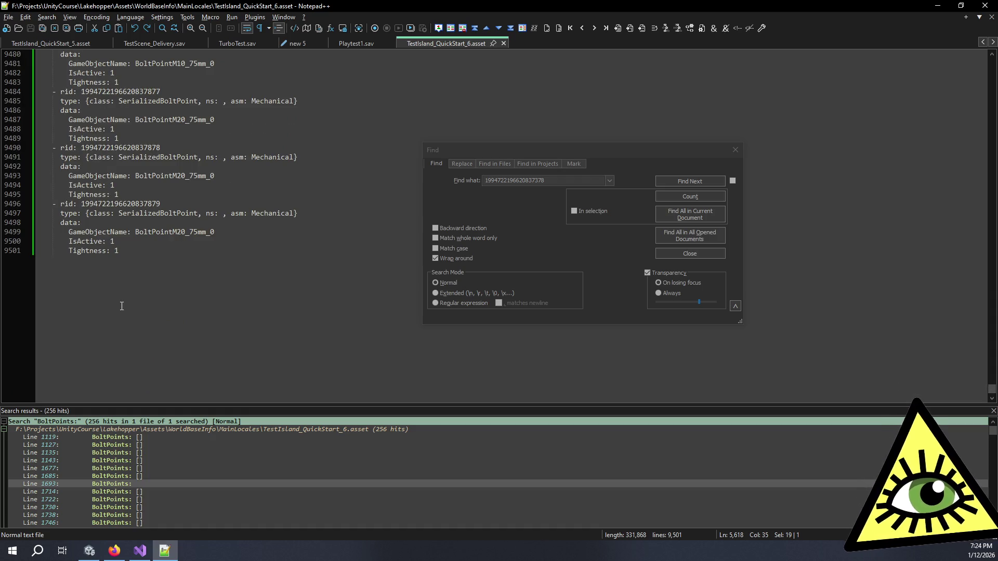
Turn on Show All Characters to reveal whitespace near rid line 9484
{"action": "left_click", "coordinate": [148, 249]}
{"action": "scroll", "coordinate": [148, 249], "scroll_direction": "up", "scroll_amount": 4}
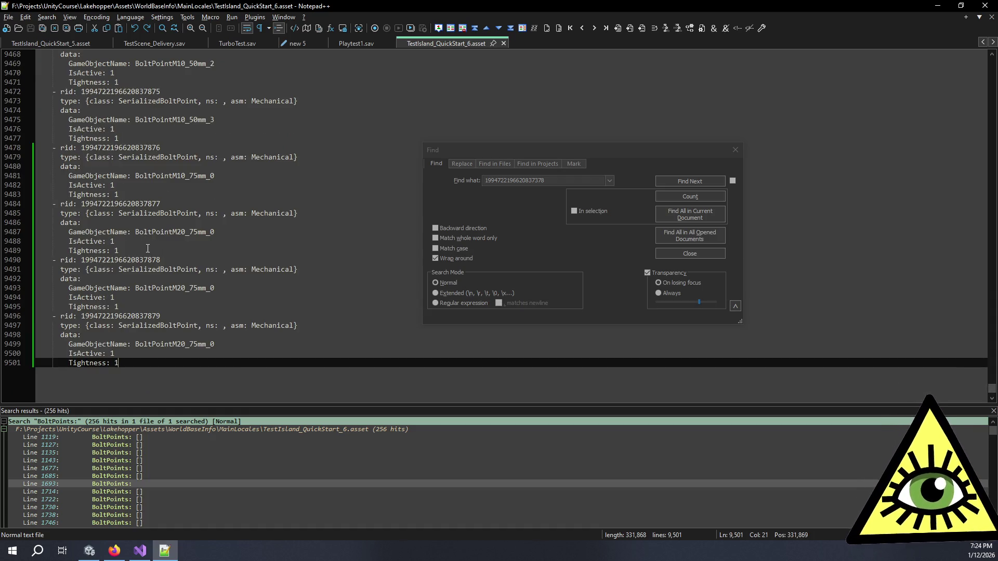
{"action": "left_click", "coordinate": [156, 203]}
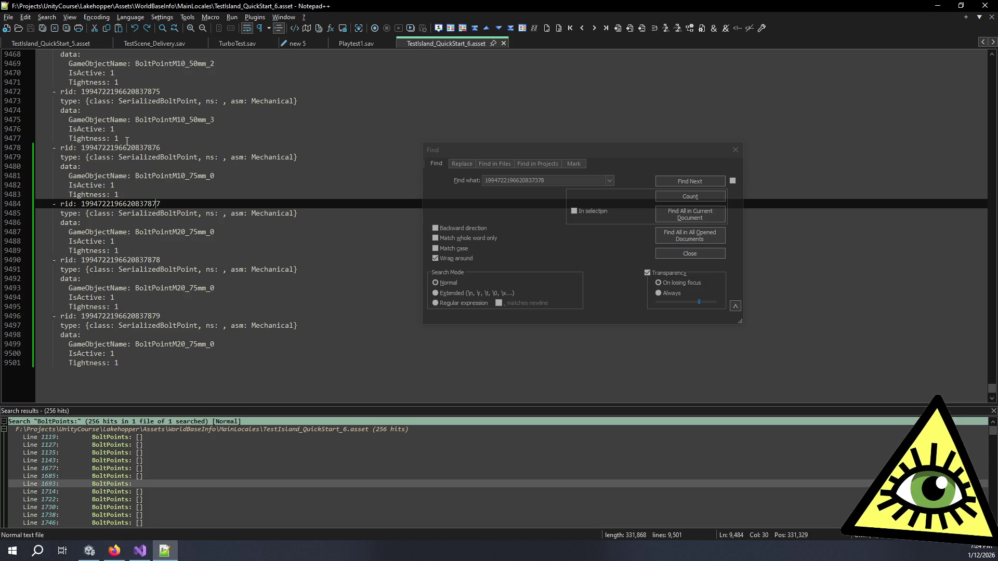
{"action": "left_click", "coordinate": [261, 29]}
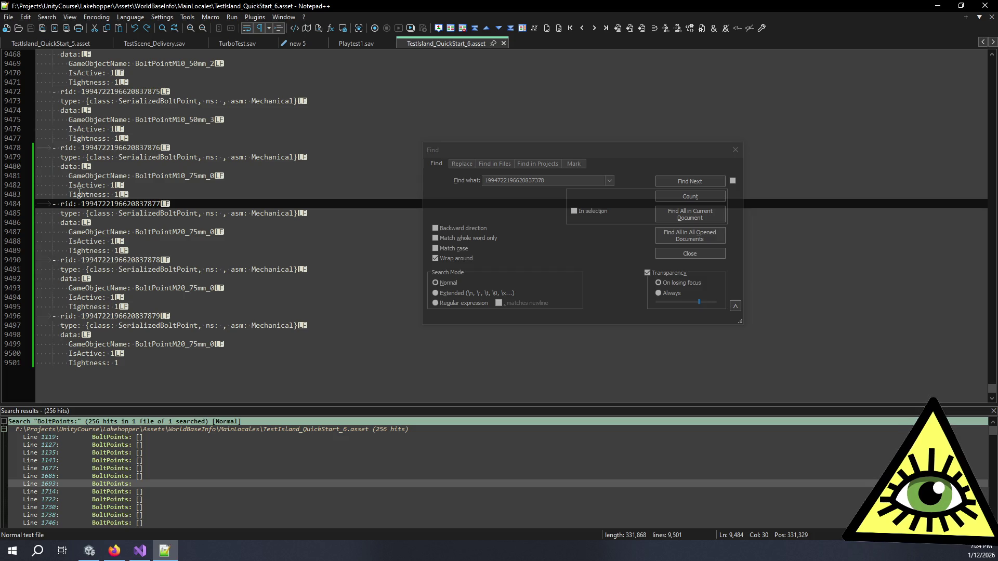
Replace the leading tab indentation on rid lines 9478 and 9484 with spaces
{"action": "left_click", "coordinate": [53, 149]}
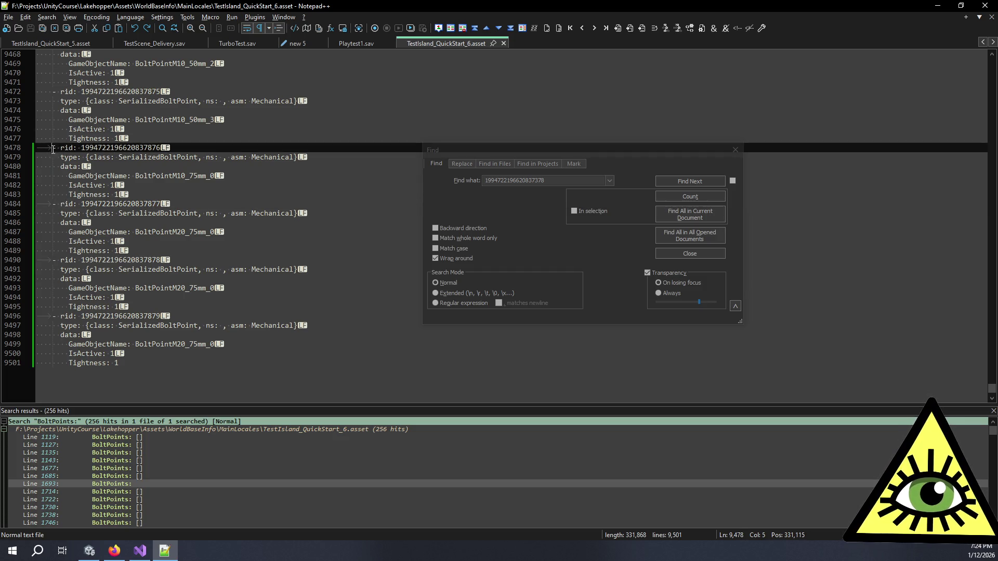
{"action": "key", "text": "BackSpace"}
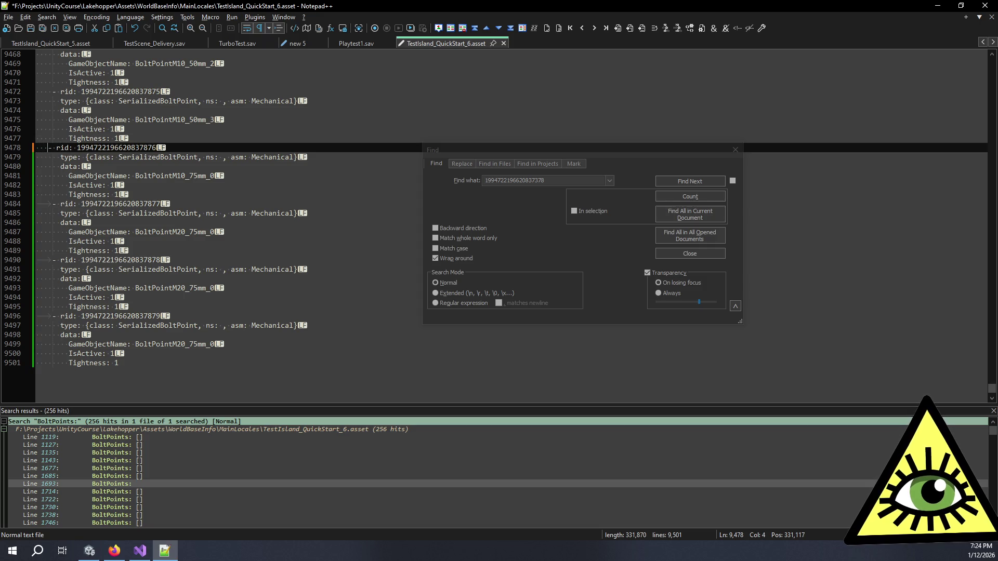
{"action": "key", "text": "Down"}
{"action": "key", "text": "Down"}
{"action": "key", "text": "Down"}
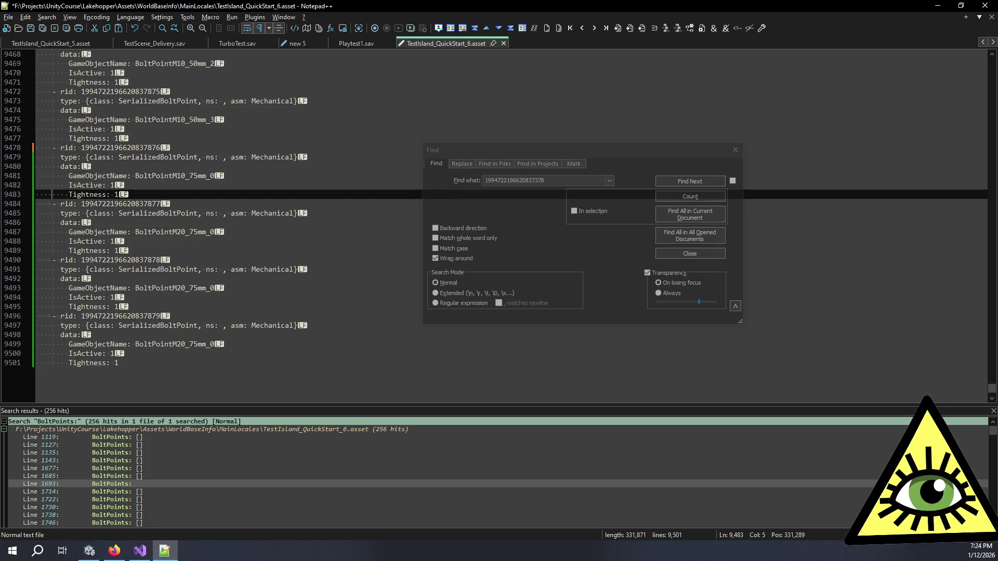
{"action": "key", "text": "BackSpace"}
{"action": "key", "text": "BackSpace"}
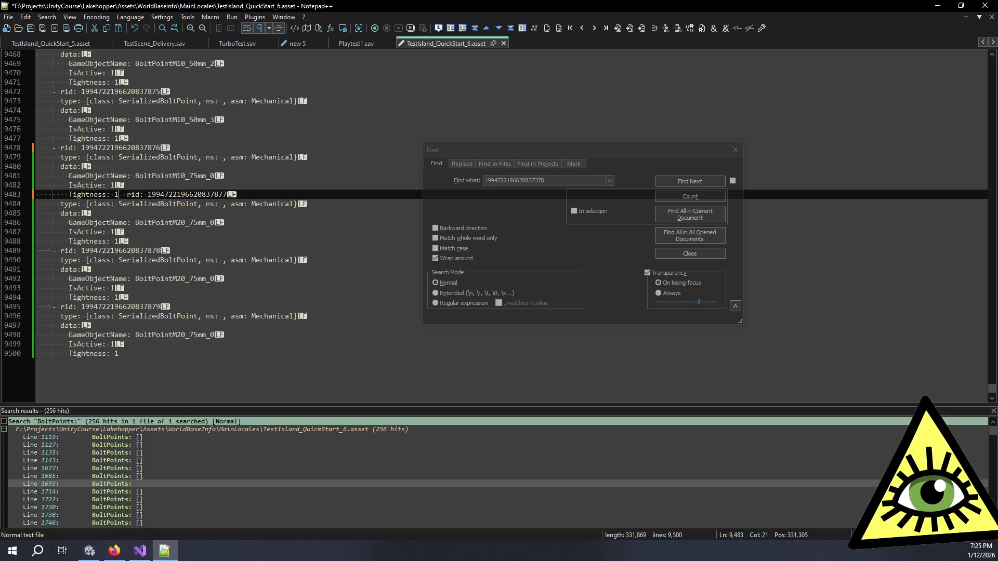
{"action": "key", "text": "Return"}
{"action": "key", "text": "Tab"}
{"action": "key", "text": "Tab"}
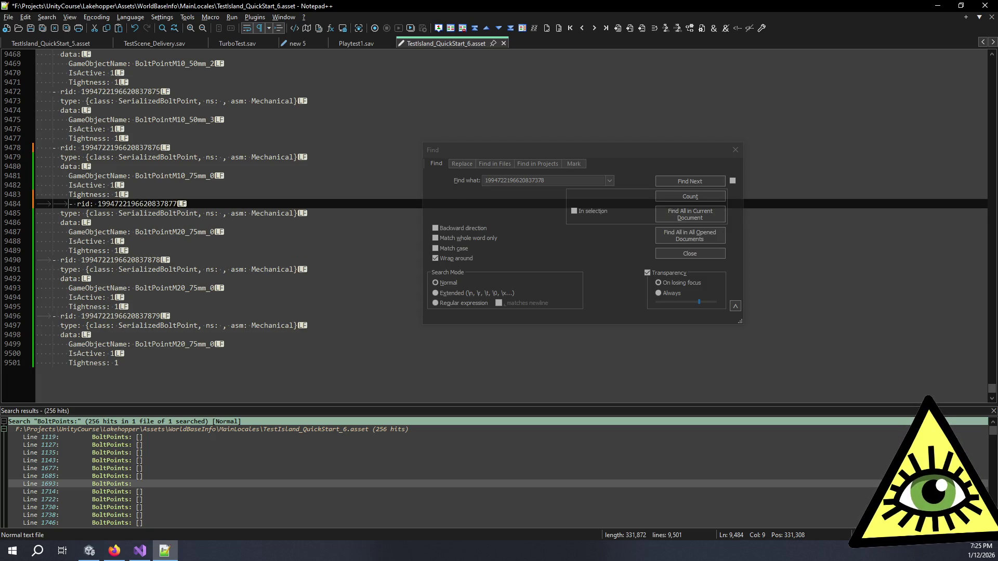
{"action": "key", "text": "BackSpace"}
{"action": "key", "text": "BackSpace"}
{"action": "key", "text": "BackSpace"}
{"action": "type", "text": "1"}
{"action": "key", "text": "Return"}
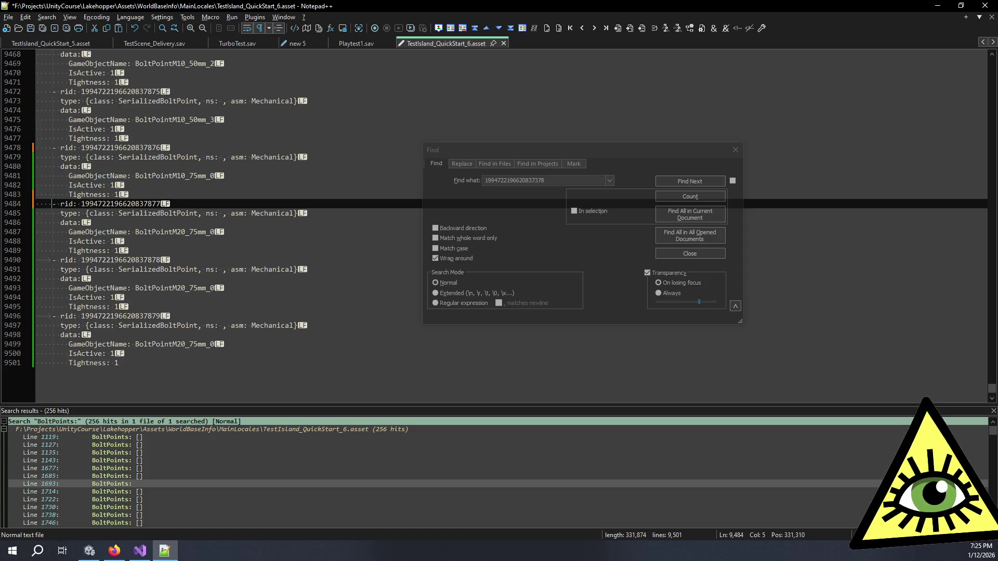
Replace the leading tabs on rid lines 9490 and 9496 with spaces
{"action": "key", "text": "Down"}
{"action": "key", "text": "Down"}
{"action": "key", "text": "Down"}
{"action": "key", "text": "Down"}
{"action": "key", "text": "Down"}
{"action": "key", "text": "BackSpace"}
{"action": "key", "text": "BackSpace"}
{"action": "key", "text": "ctrl+z"}
{"action": "key", "text": "BackSpace"}
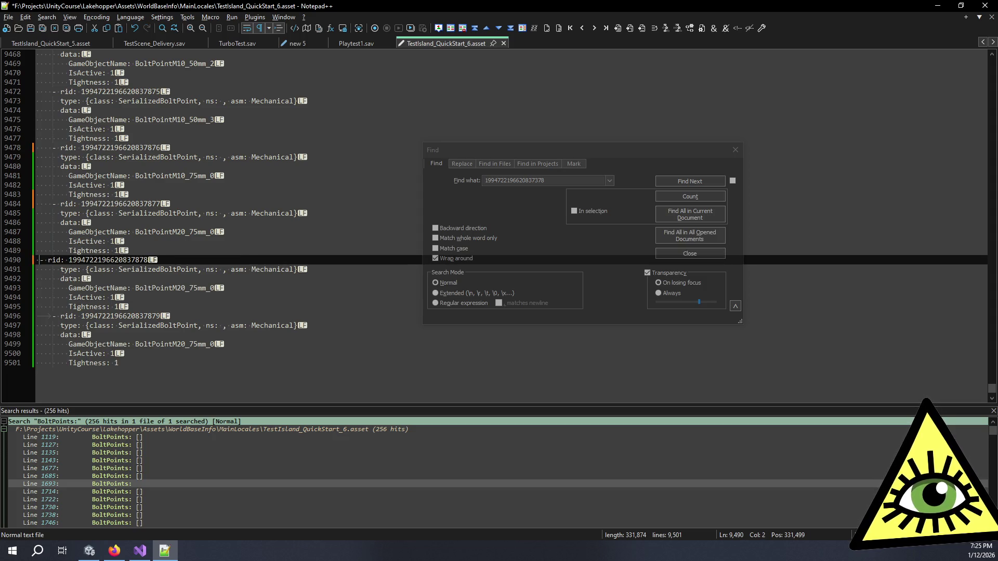
{"action": "key", "text": "Down"}
{"action": "key", "text": "Down"}
{"action": "key", "text": "Down"}
{"action": "key", "text": "Down"}
{"action": "key", "text": "Down"}
{"action": "key", "text": "BackSpace"}
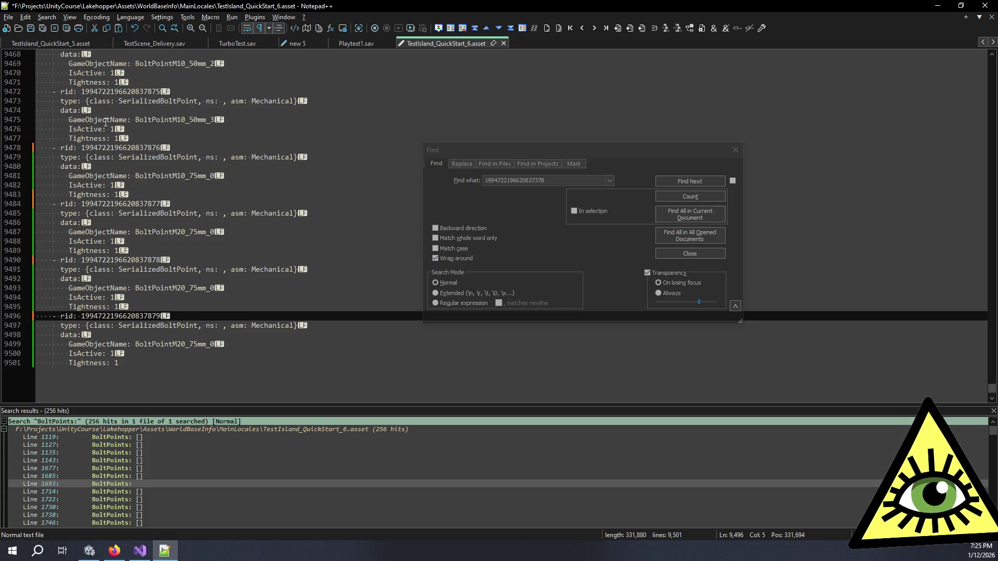
{"action": "key", "text": "ctrl+f"}
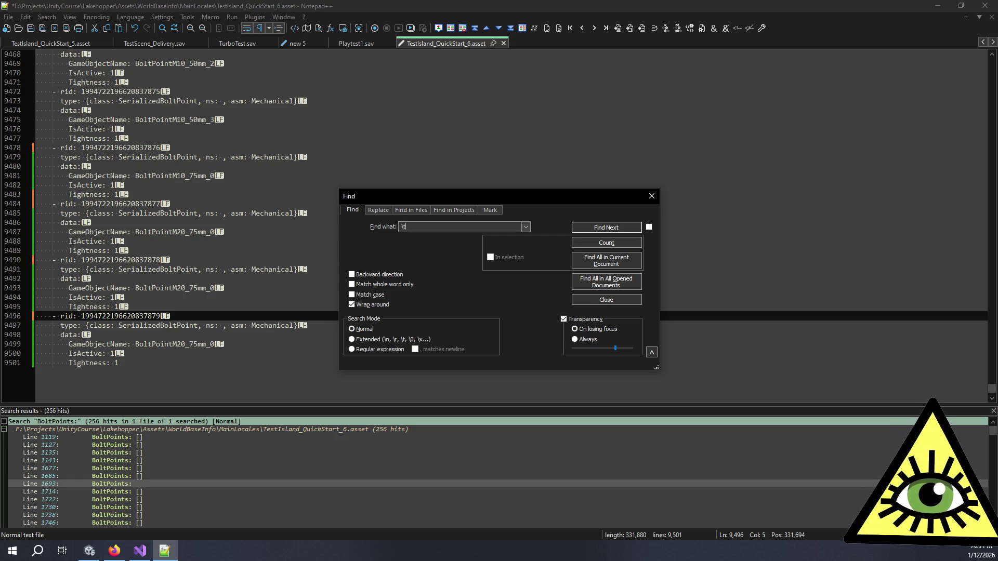
Search for \t in Extended mode and re-indent lines 2983–2984 with spaces
{"action": "key", "text": "Return"}
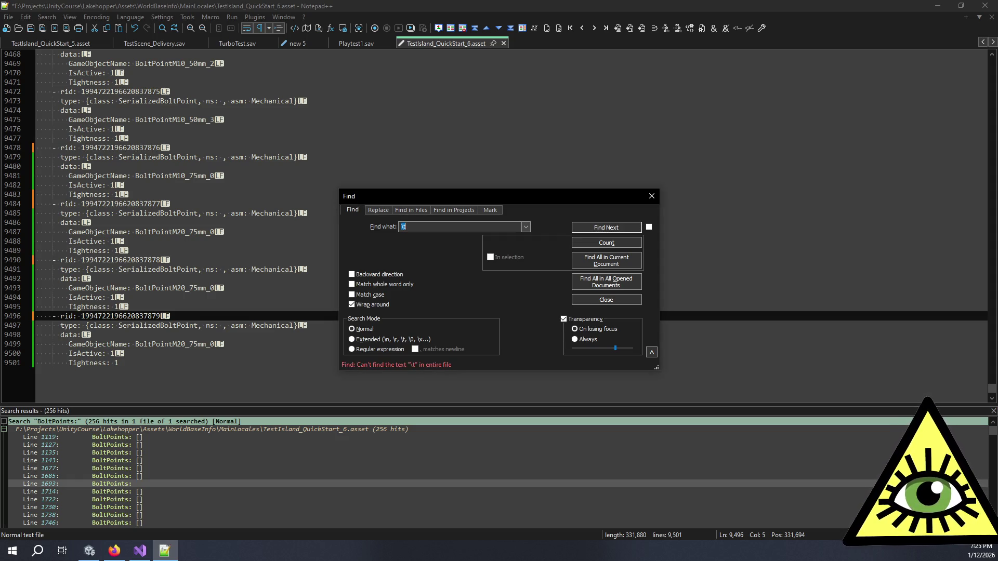
{"action": "left_click", "coordinate": [373, 340]}
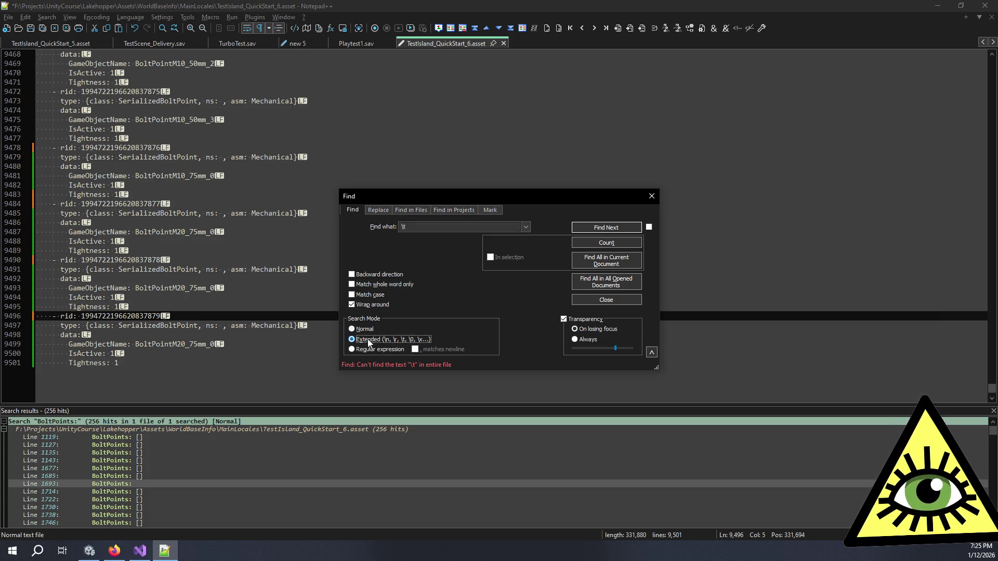
{"action": "left_click", "coordinate": [619, 228]}
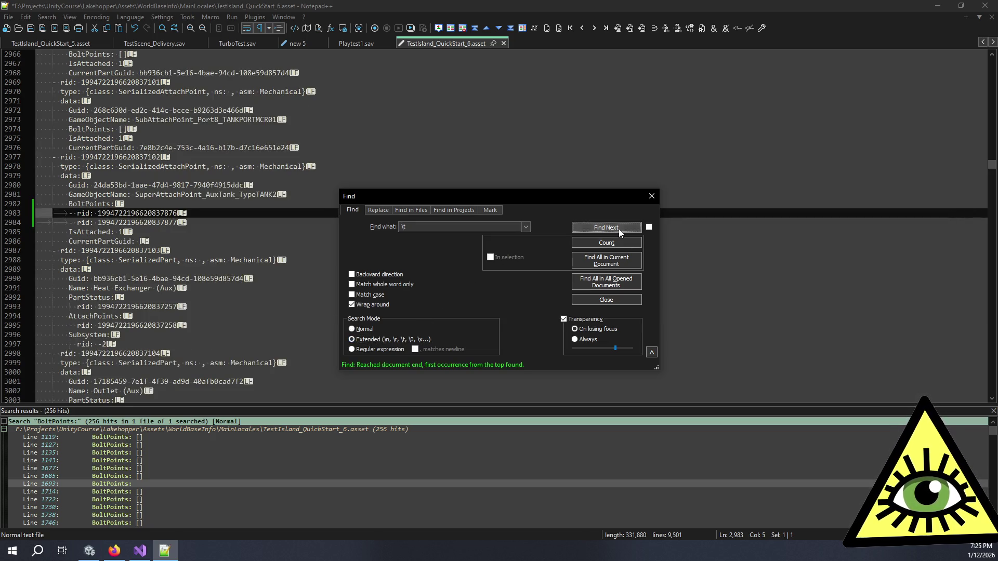
{"action": "left_click", "coordinate": [71, 214]}
{"action": "key", "text": "BackSpace"}
{"action": "key", "text": "BackSpace"}
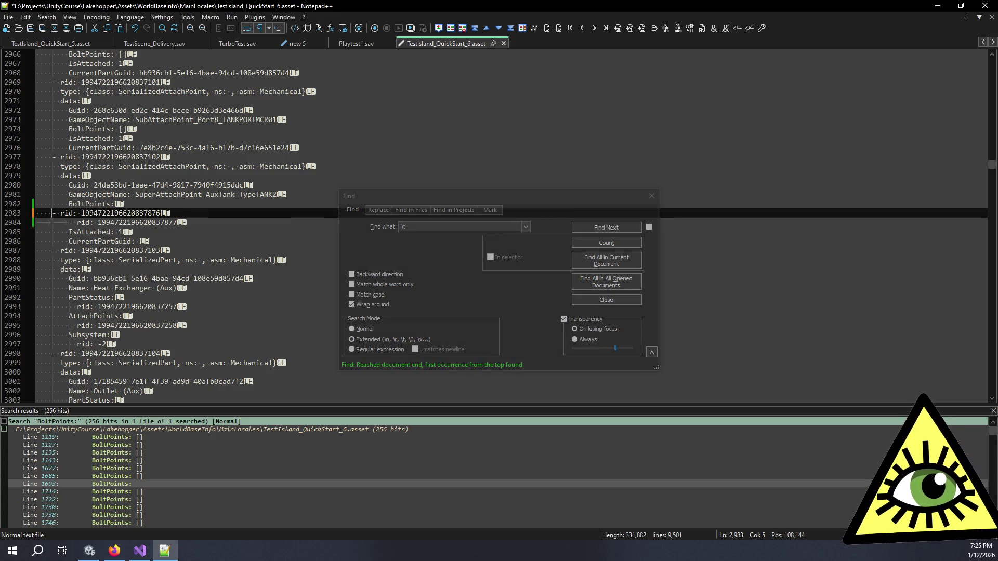
{"action": "key", "text": "Down"}
{"action": "key", "text": "BackSpace"}
{"action": "key", "text": "BackSpace"}
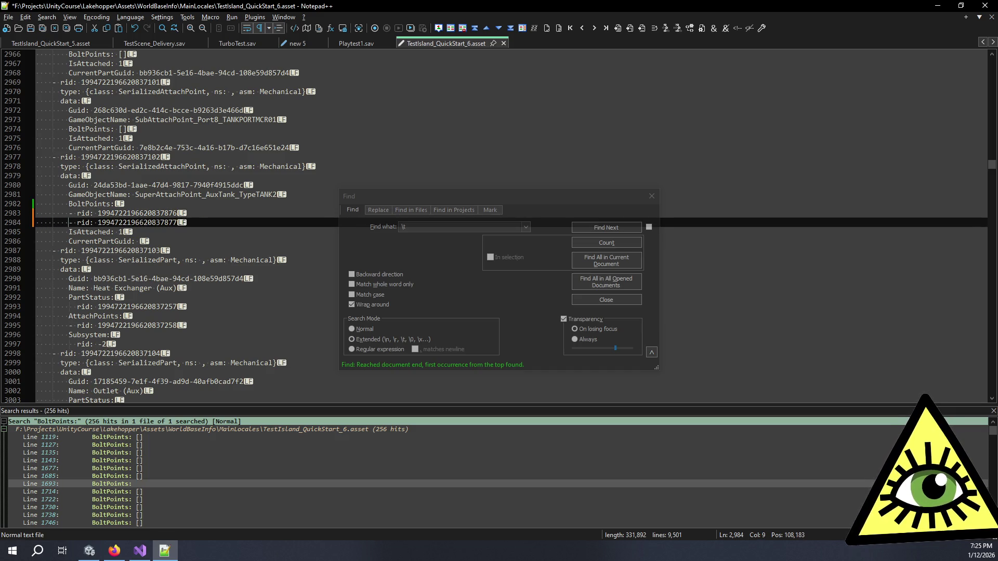
Re-indent lines 3151–3152 with spaces, confirm no tabs remain, and close Find
{"action": "left_click", "coordinate": [602, 229]}
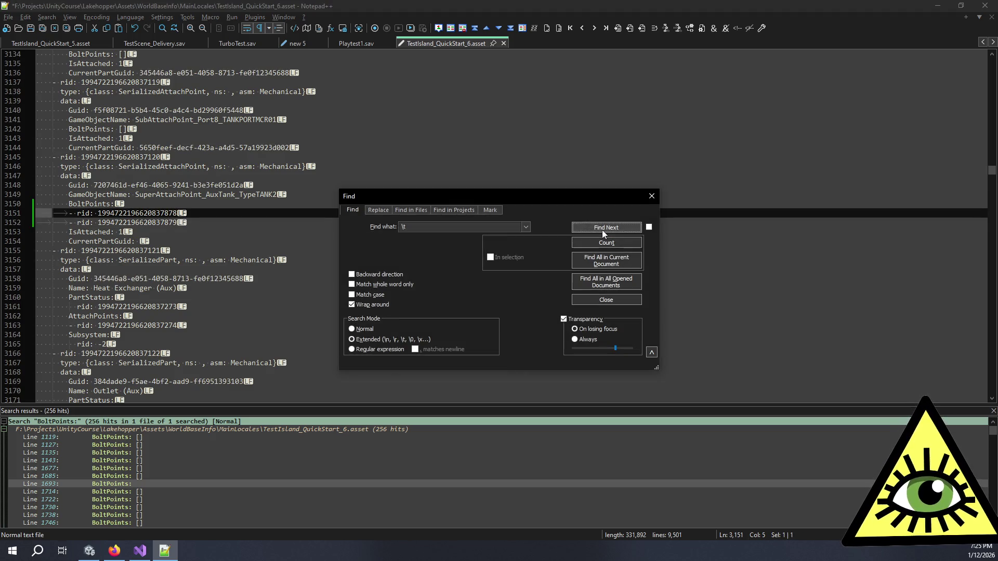
{"action": "left_click", "coordinate": [69, 213]}
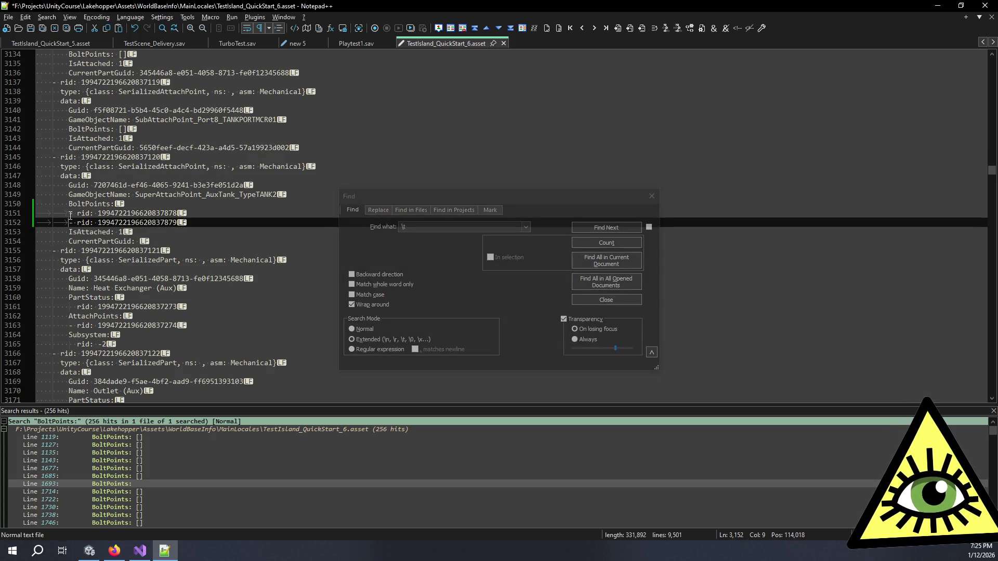
{"action": "key", "text": "BackSpace"}
{"action": "key", "text": "BackSpace"}
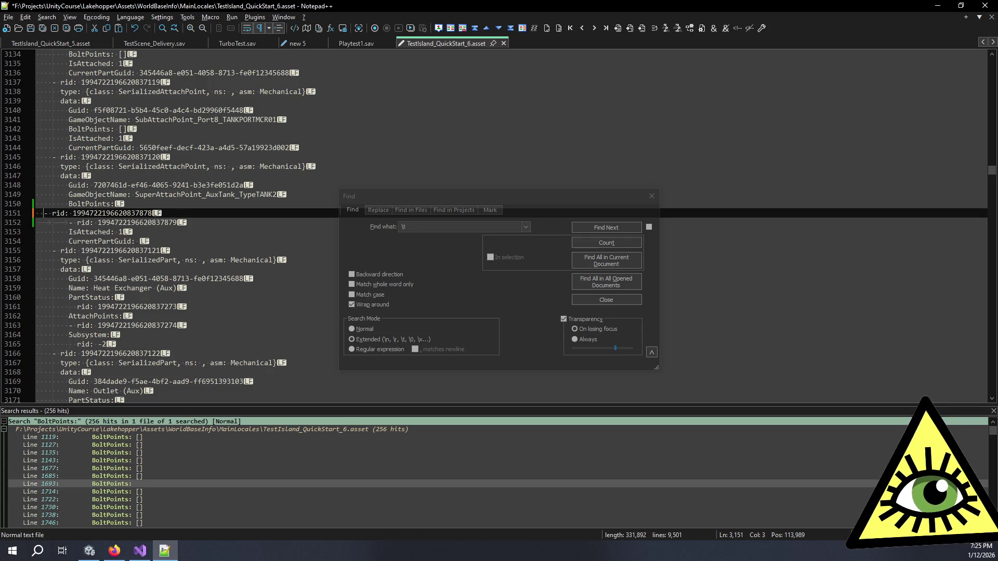
{"action": "key", "text": "Down"}
{"action": "key", "text": "BackSpace"}
{"action": "key", "text": "BackSpace"}
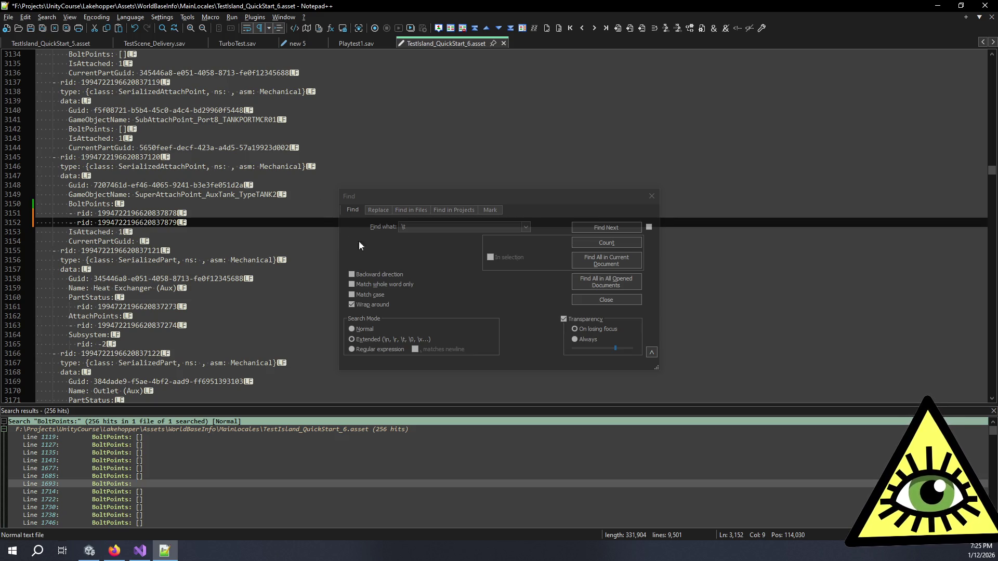
{"action": "left_click", "coordinate": [635, 218]}
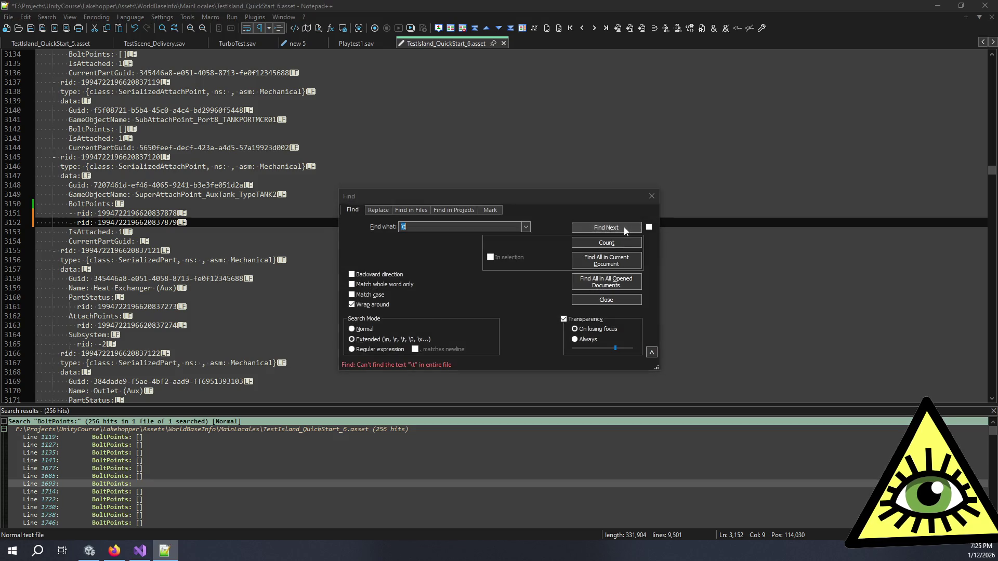
{"action": "left_click", "coordinate": [651, 197]}
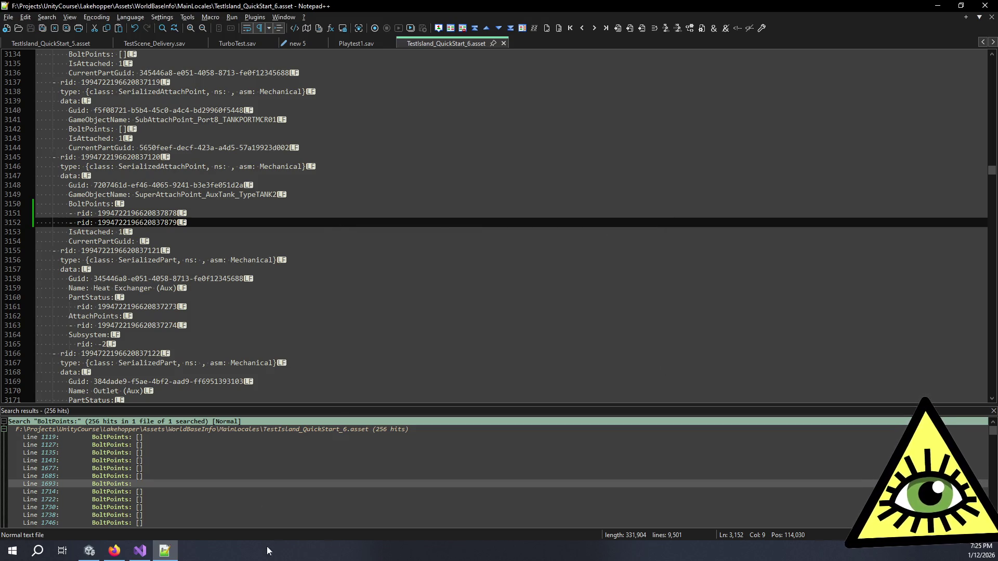
{"action": "key", "text": "alt+Tab"}
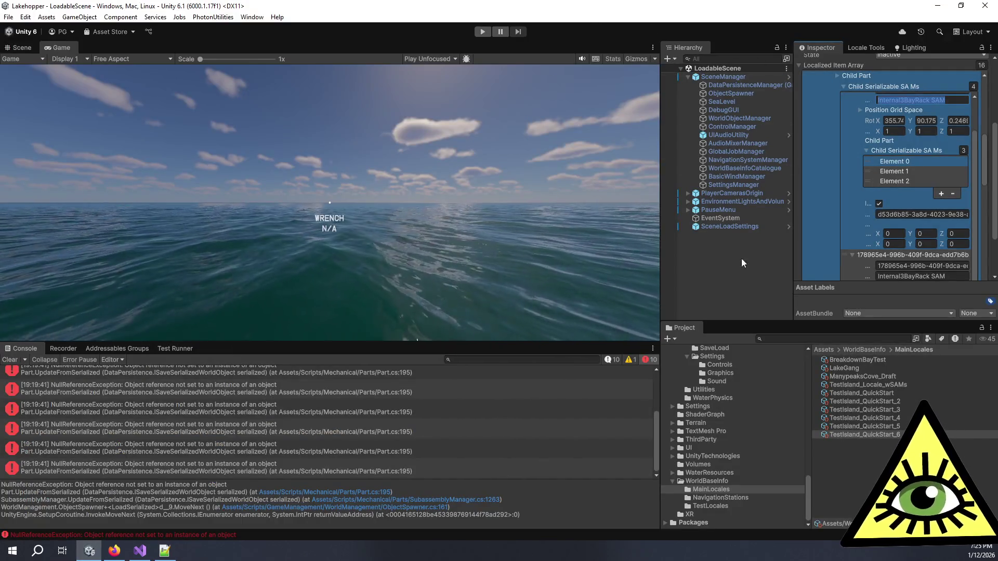
Select TestIsland_QuickStart_6 and expand its three Child Serializable SA Ms entries in the Inspector
{"action": "left_click", "coordinate": [742, 276]}
{"action": "left_click_drag", "start_coordinate": [575, 344], "coordinate": [572, 151]}
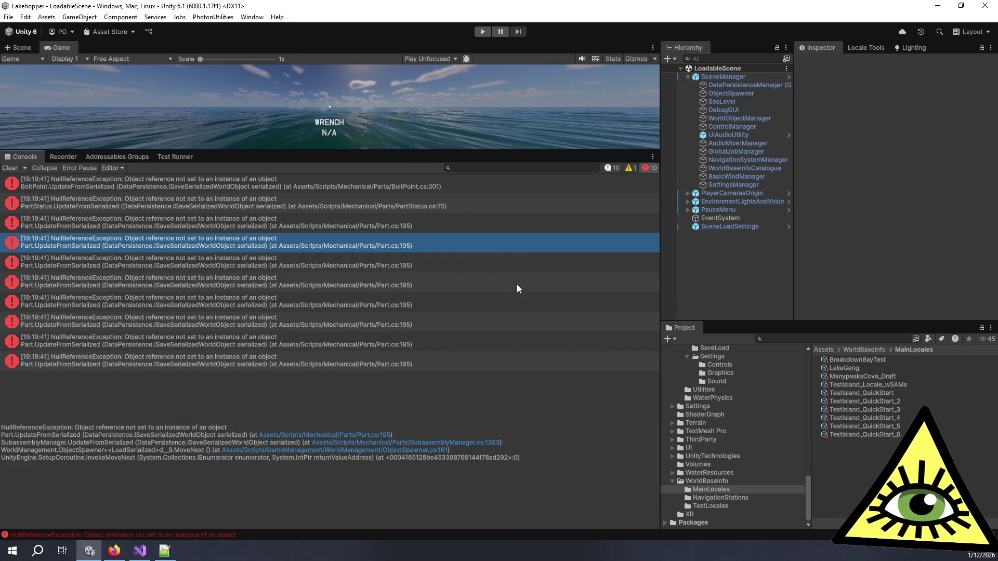
{"action": "left_click", "coordinate": [852, 435]}
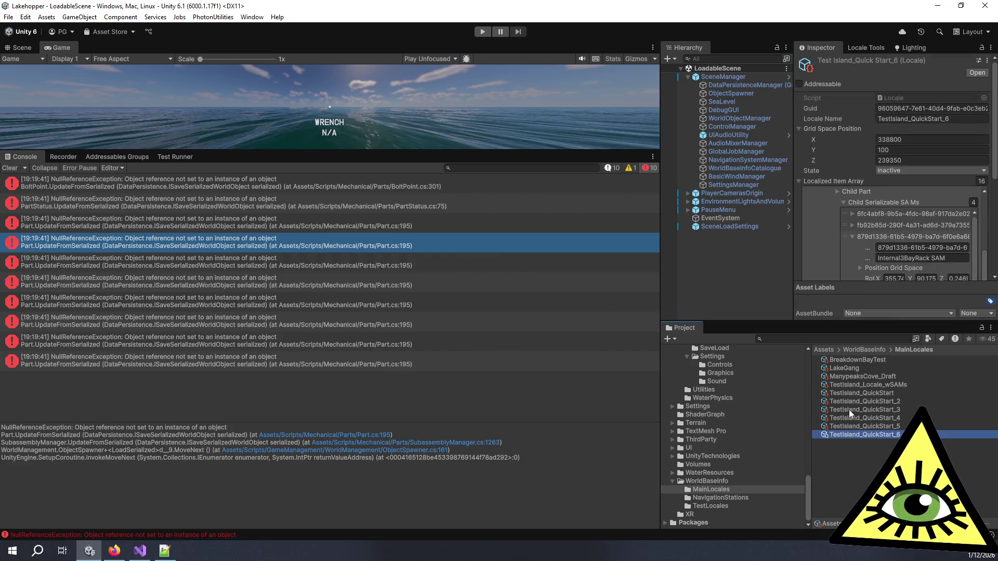
{"action": "scroll", "coordinate": [833, 238], "scroll_direction": "down", "scroll_amount": 3}
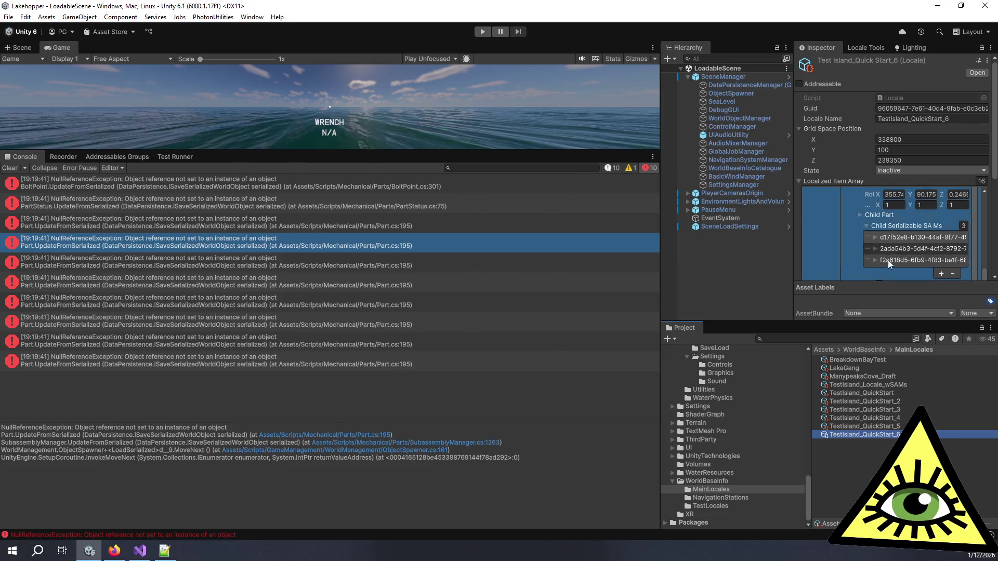
{"action": "left_click", "coordinate": [876, 259]}
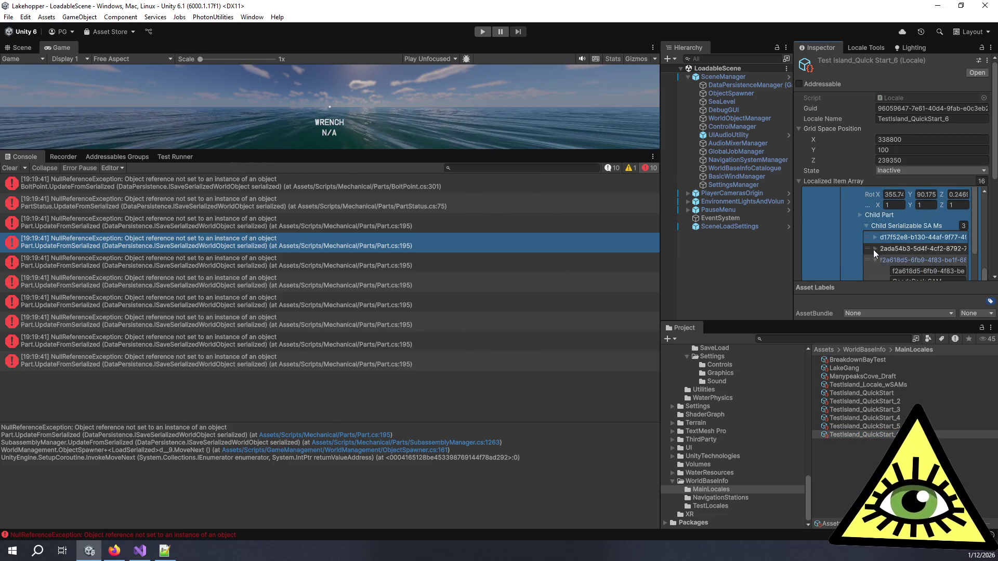
{"action": "left_click", "coordinate": [873, 248]}
{"action": "left_click", "coordinate": [874, 238]}
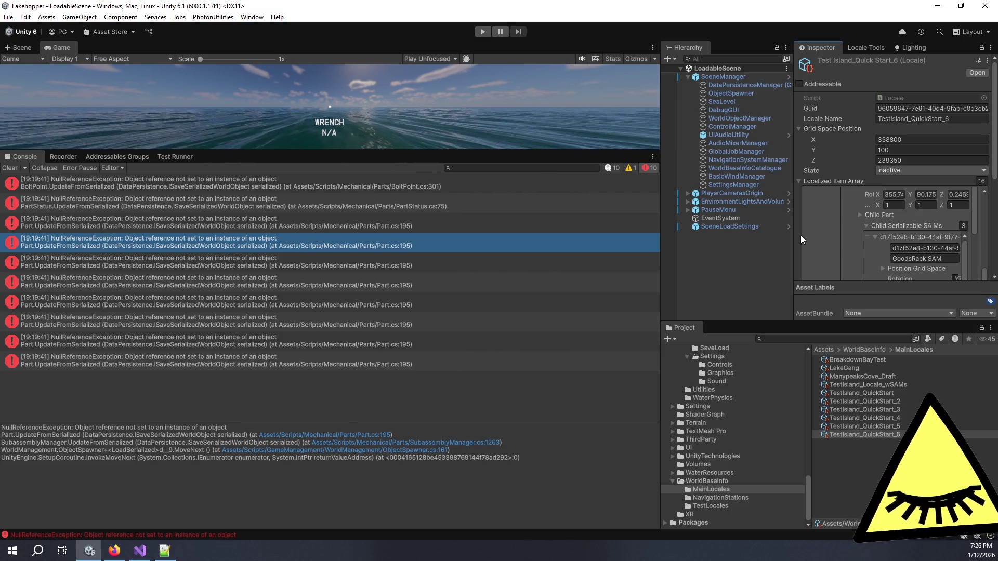
Bring up TestIsland_QuickStart_6.asset as text in Notepad++
{"action": "left_click", "coordinate": [139, 552]}
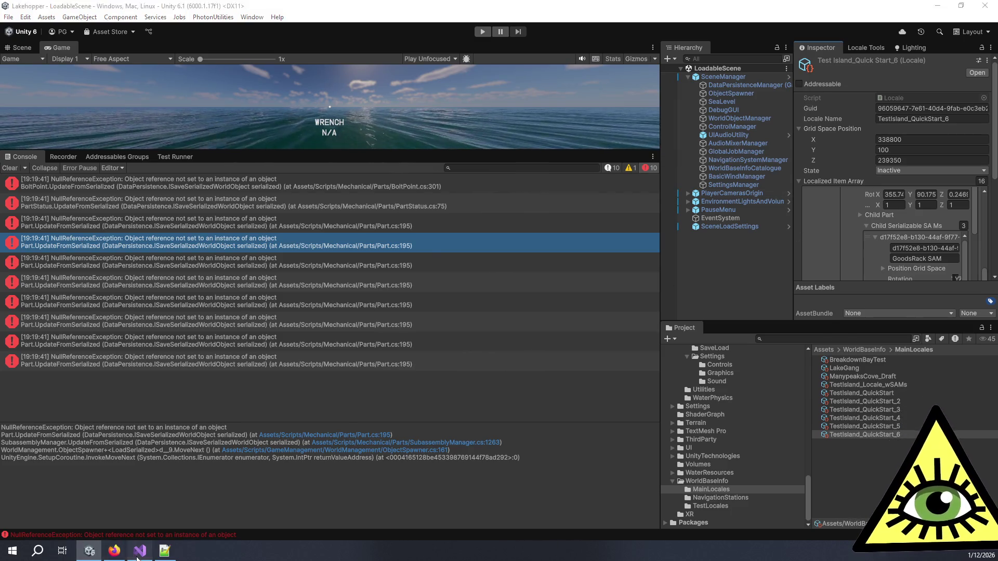
{"action": "mouse_move", "coordinate": [753, 169]}
{"action": "left_mouse_down"}
{"action": "mouse_move", "coordinate": [756, 67]}
{"action": "mouse_move", "coordinate": [751, 224]}
{"action": "left_mouse_up"}
{"action": "left_click", "coordinate": [164, 551]}
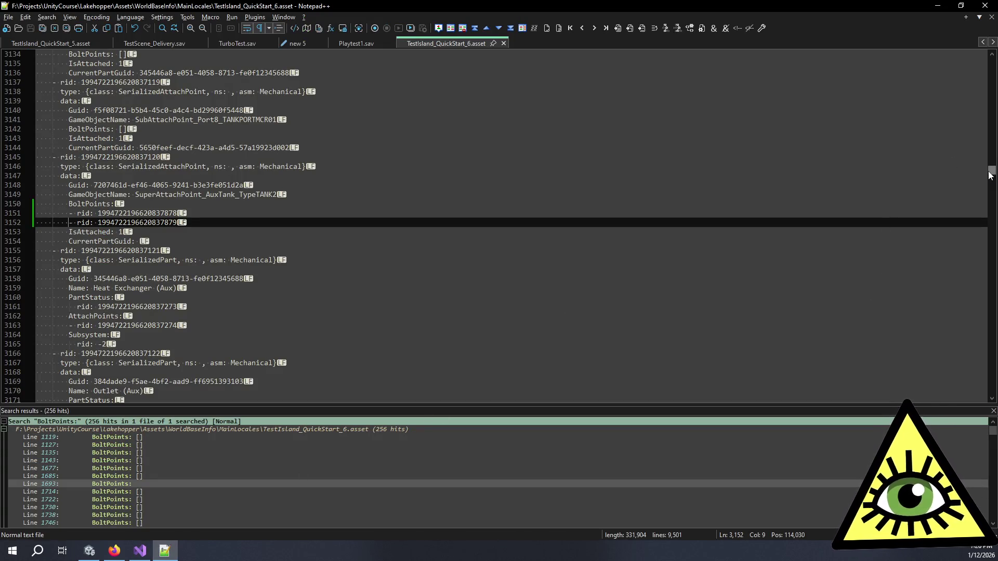
{"action": "left_click_drag", "start_coordinate": [989, 174], "coordinate": [993, 54]}
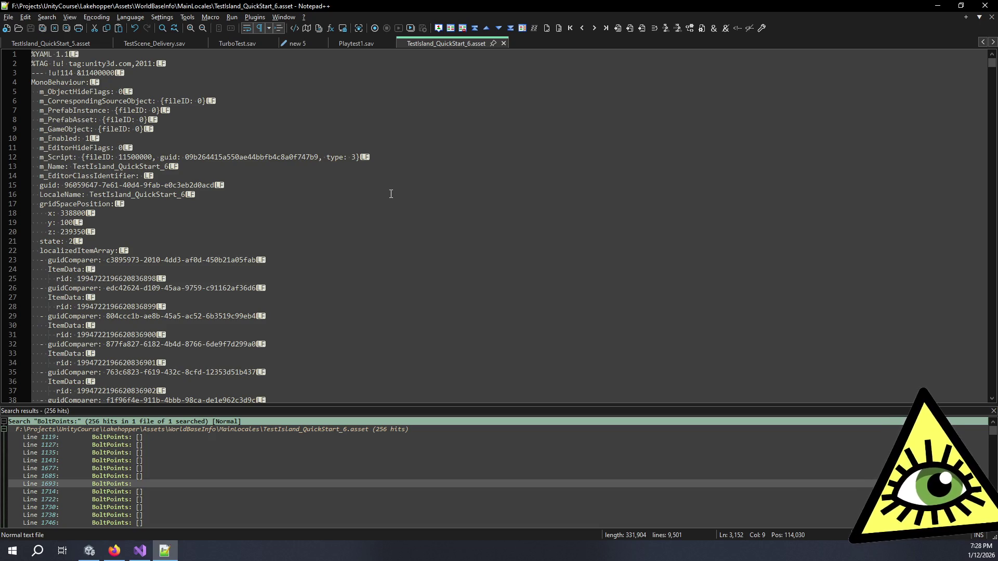
Check the LocaleName and gridSpacePosition lines, then minimize Notepad++ to reveal BoltPoint.cs
{"action": "left_click", "coordinate": [391, 194]}
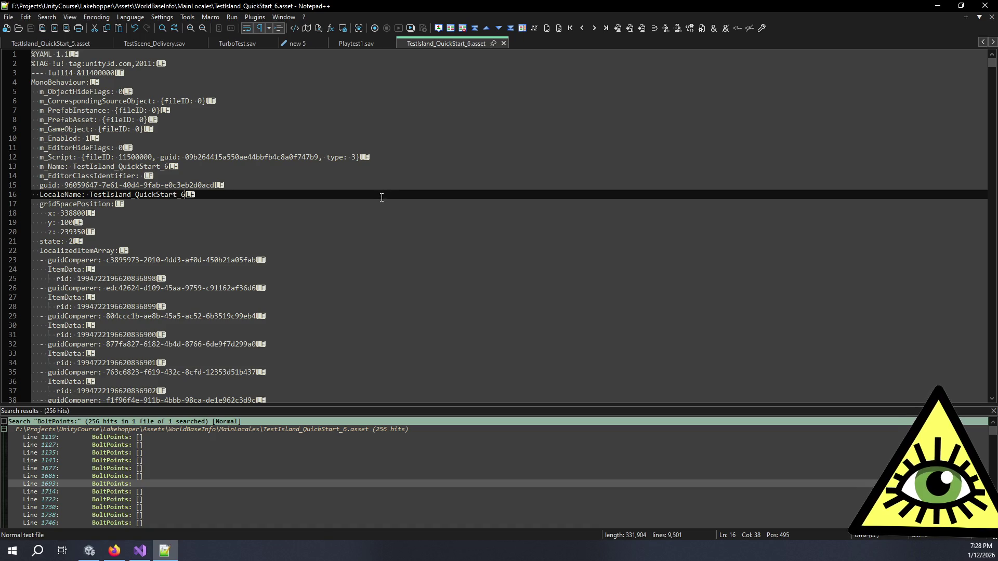
{"action": "left_click", "coordinate": [228, 205]}
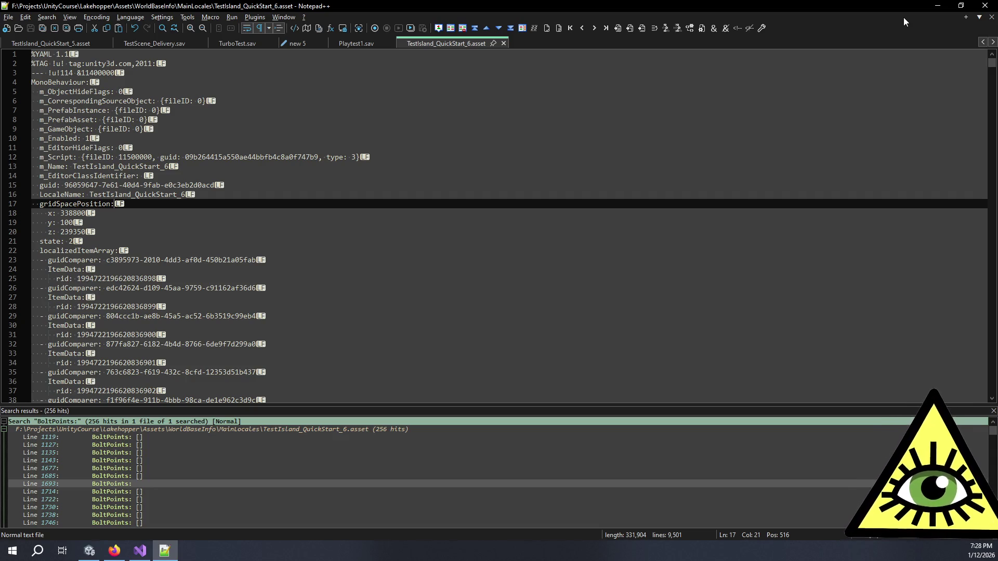
{"action": "left_click", "coordinate": [939, 5]}
{"action": "left_click", "coordinate": [348, 208]}
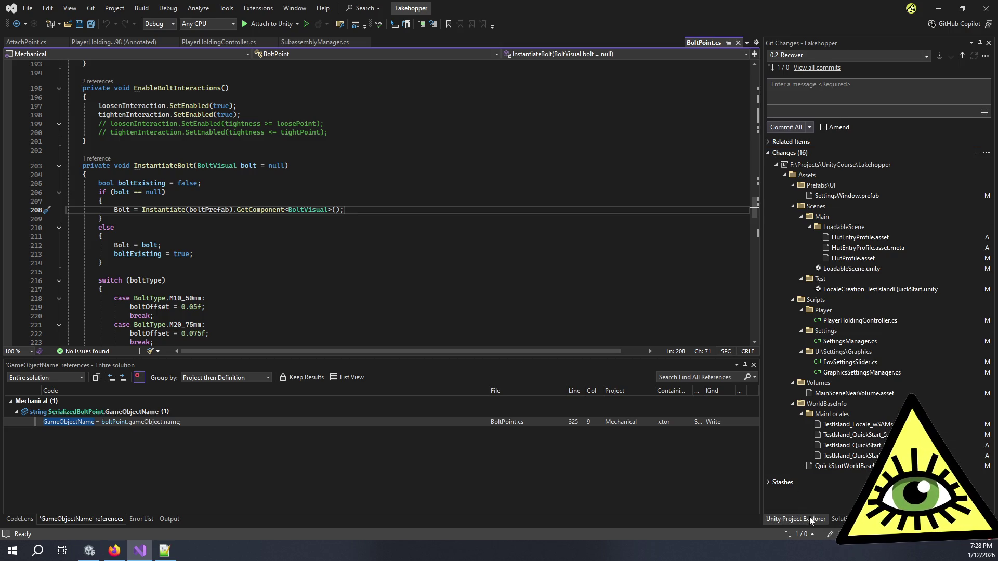
Collapse DataPersistence and Gadgets, and expand Assembly-CSharp's Assets folder in Solution Explorer
{"action": "left_click", "coordinate": [837, 519]}
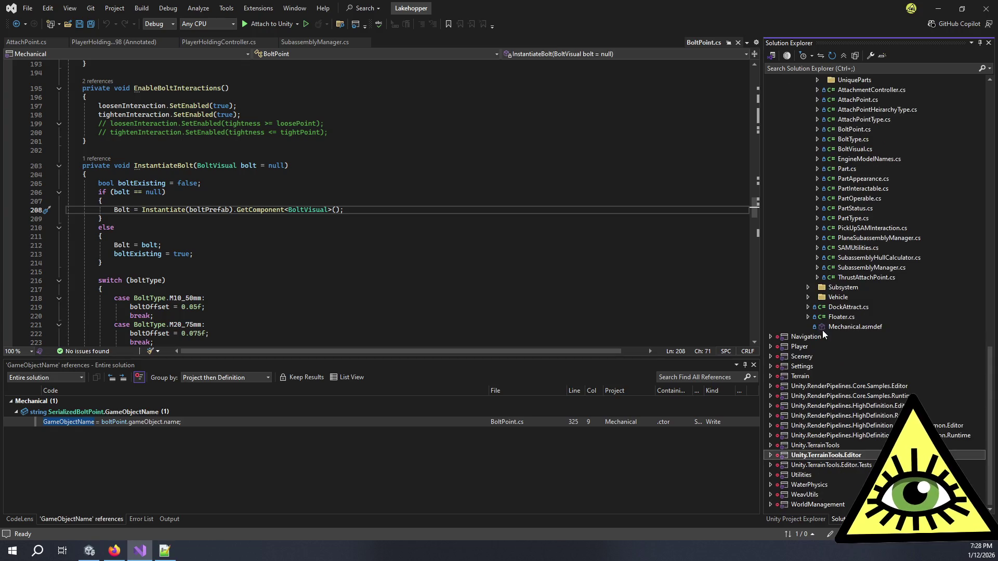
{"action": "scroll", "coordinate": [780, 477], "scroll_direction": "up", "scroll_amount": 5}
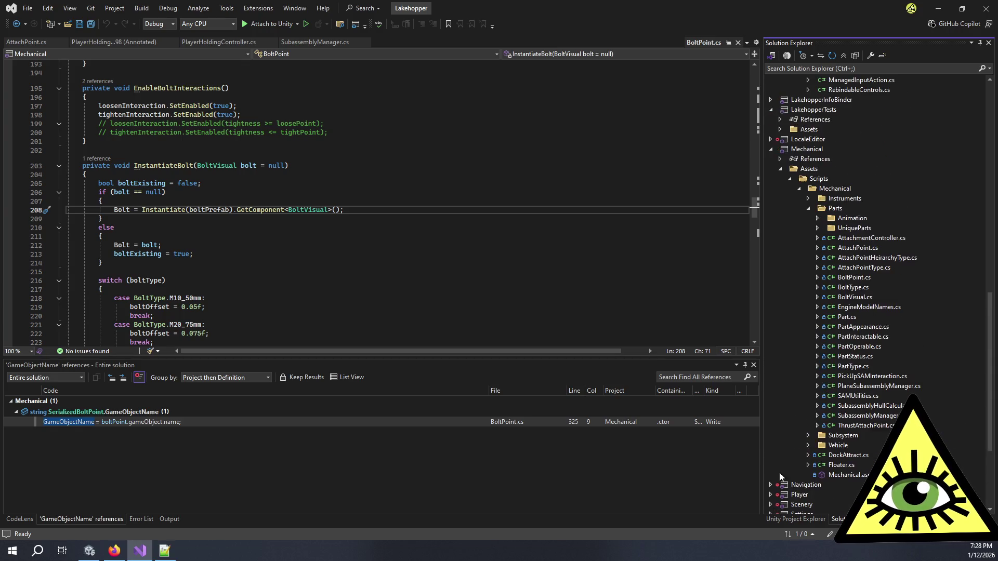
{"action": "scroll", "coordinate": [773, 149], "scroll_direction": "up", "scroll_amount": 15}
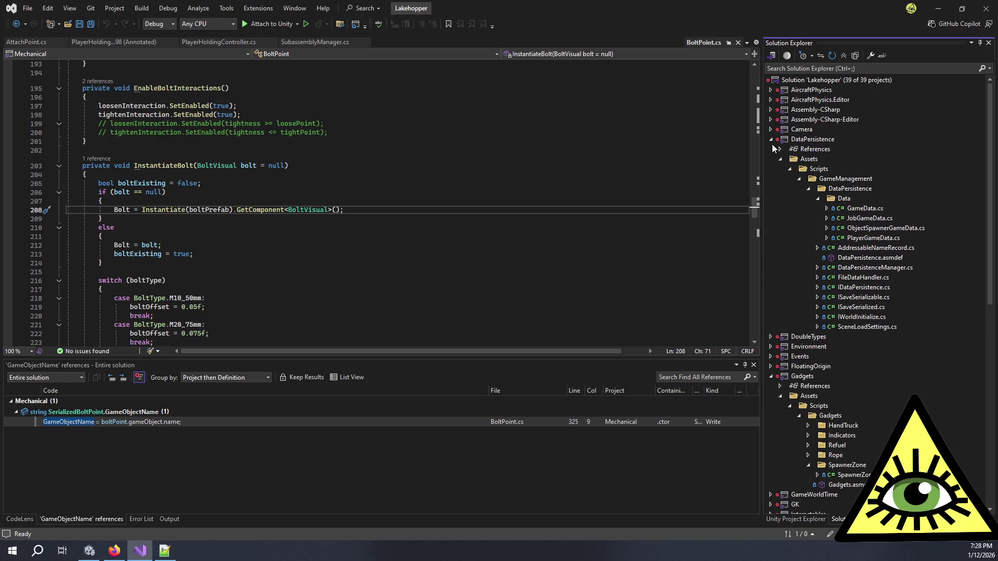
{"action": "left_click", "coordinate": [770, 140]}
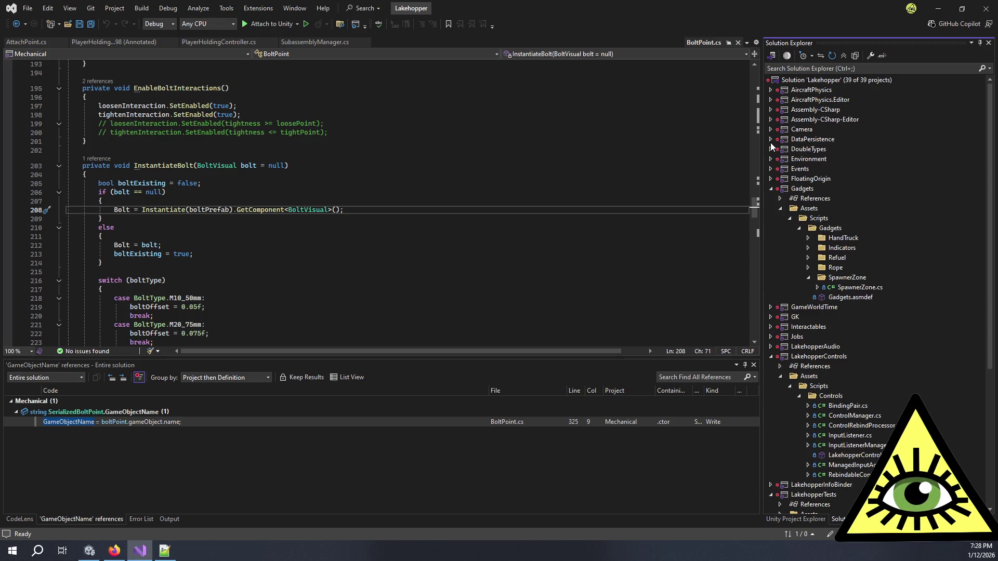
{"action": "left_click", "coordinate": [771, 188]}
{"action": "left_click", "coordinate": [771, 110]}
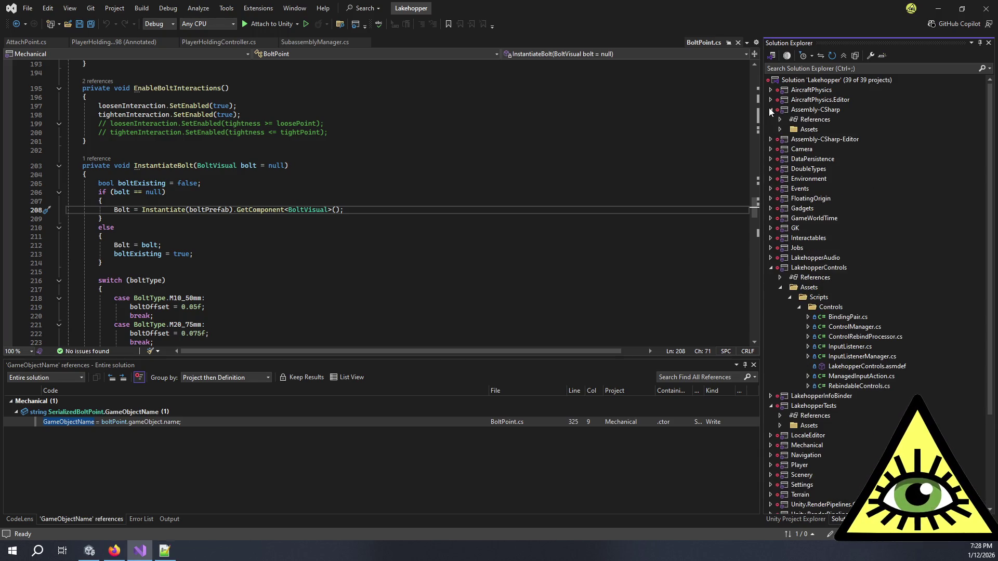
{"action": "left_click", "coordinate": [780, 130]}
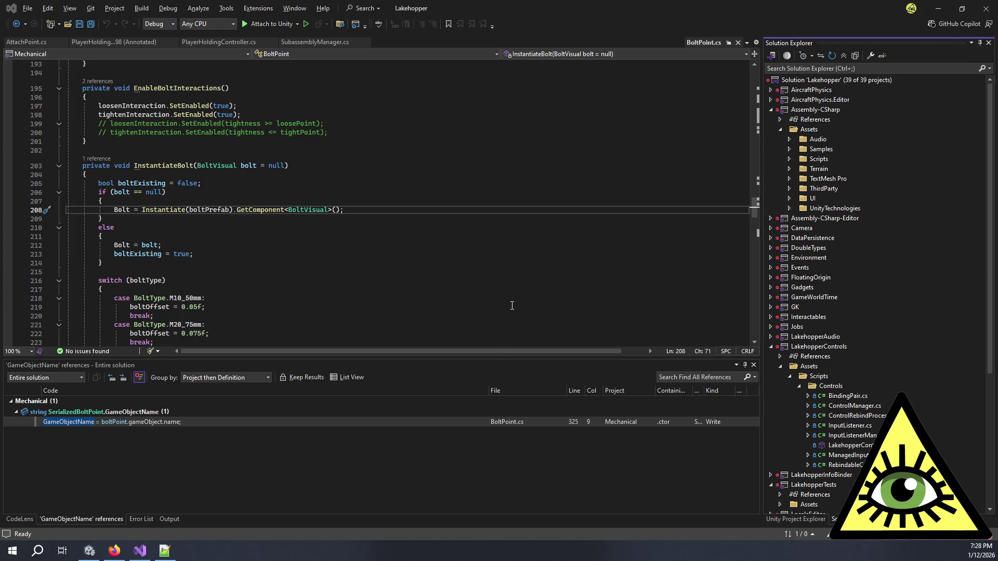
{"action": "key", "text": "alt+Tab"}
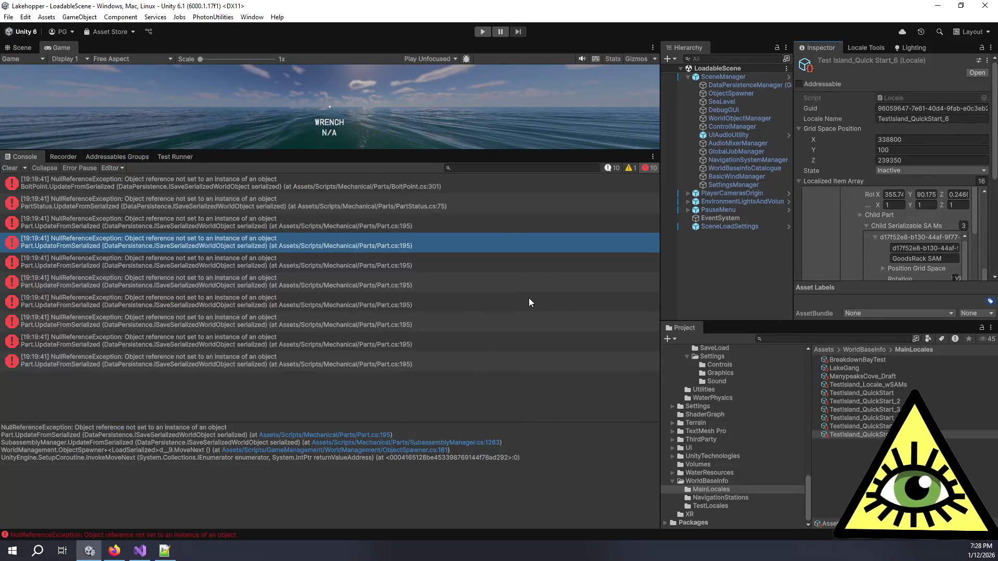
{"action": "key", "text": "alt+Tab"}
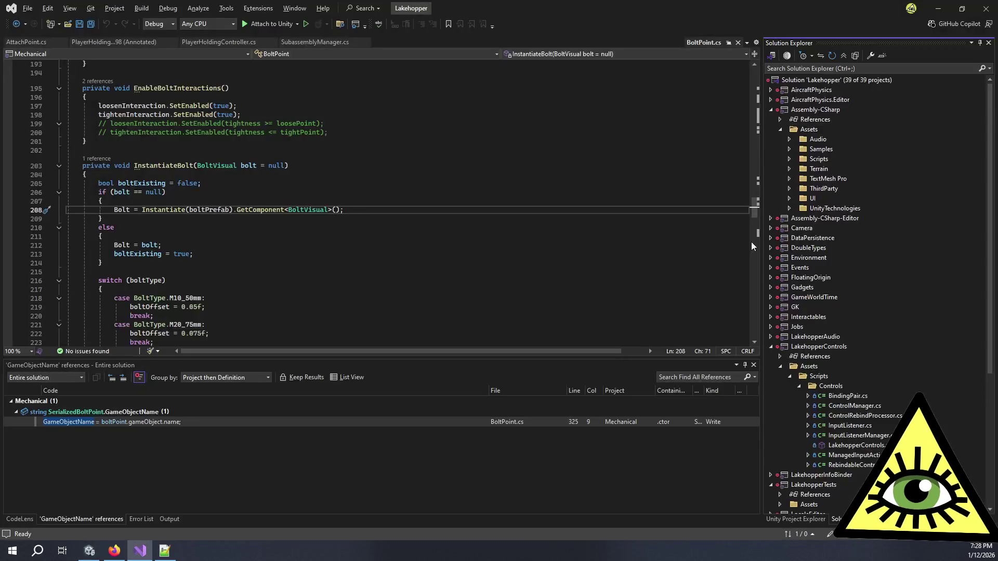
Search the solution for 'worldbaseinfo', then '.asset', and clear the filter
{"action": "left_click", "coordinate": [828, 68]}
{"action": "type", "text": "worldbaseinfo"}
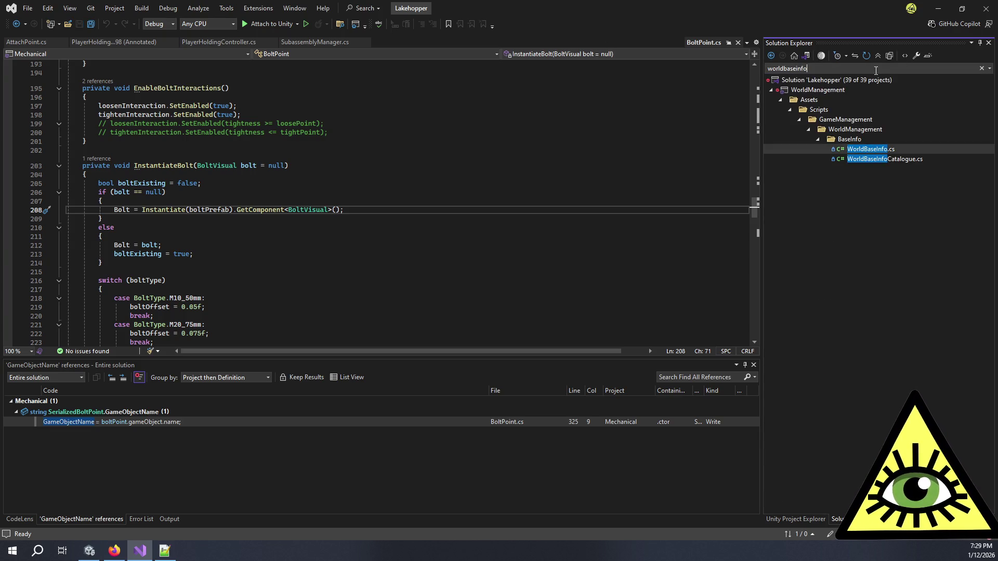
{"action": "double_click", "coordinate": [792, 68]}
{"action": "key", "text": "BackSpace"}
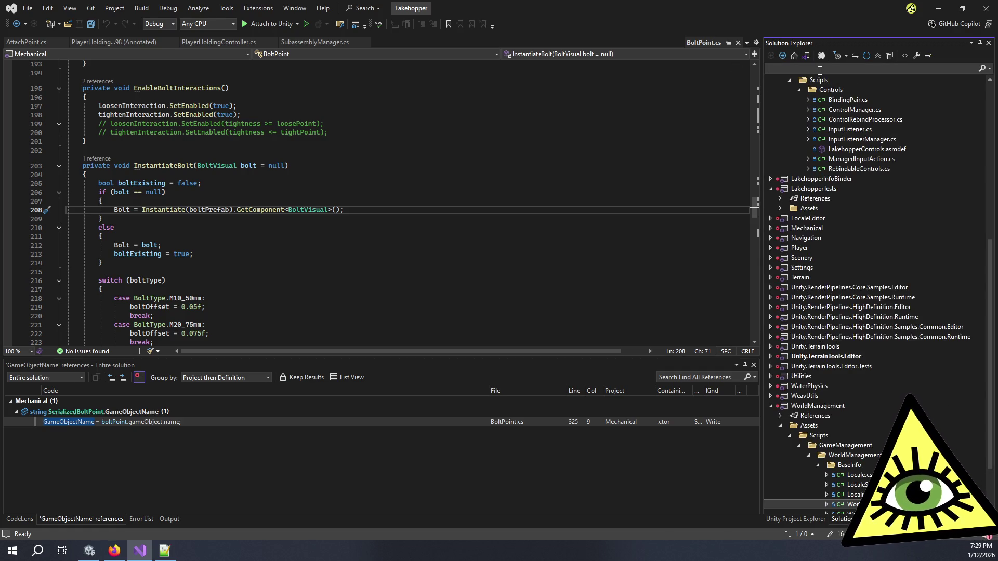
{"action": "type", "text": ".asset"}
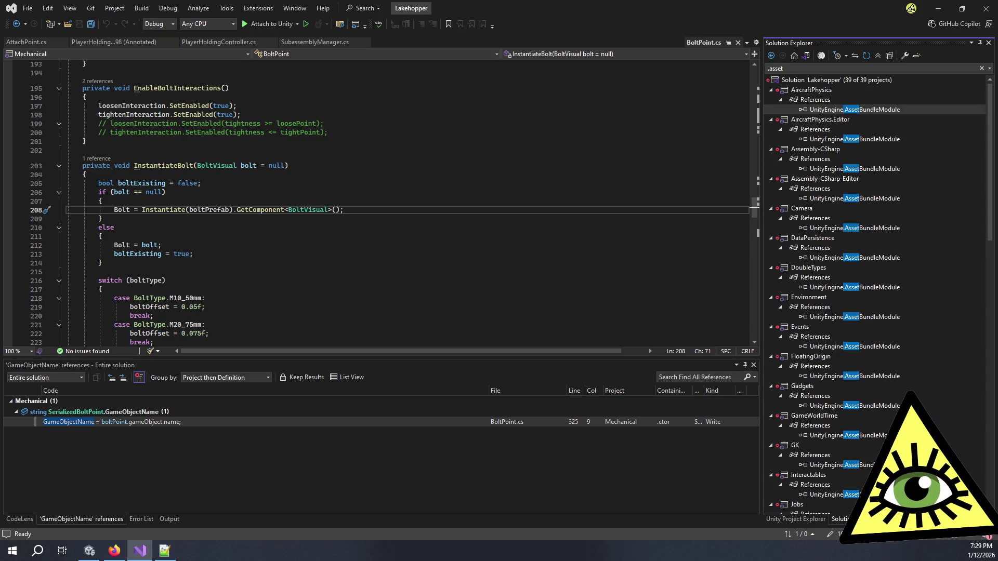
{"action": "scroll", "coordinate": [914, 136], "scroll_direction": "down", "scroll_amount": 15}
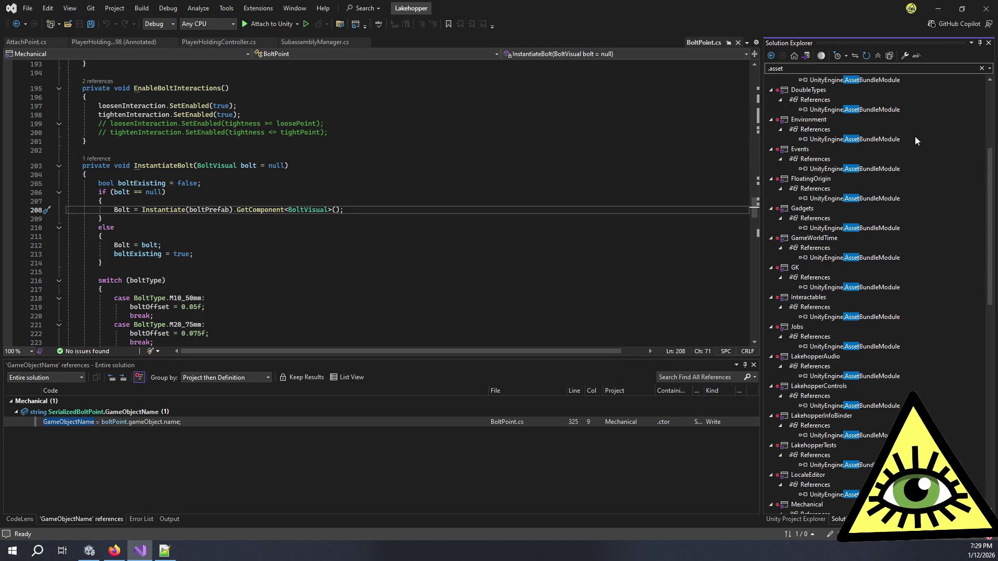
{"action": "left_click", "coordinate": [981, 69]}
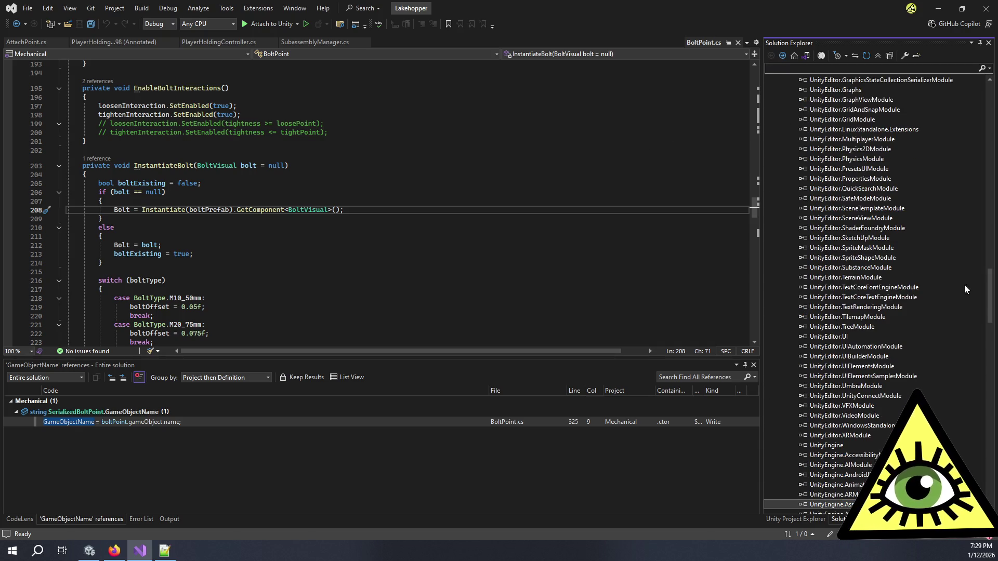
Collapse AircraftPhysics, Assembly-CSharp, LakehopperControls, LakehopperTests and WorldManagement, then return to Unity
{"action": "left_click_drag", "start_coordinate": [989, 283], "coordinate": [990, 115]}
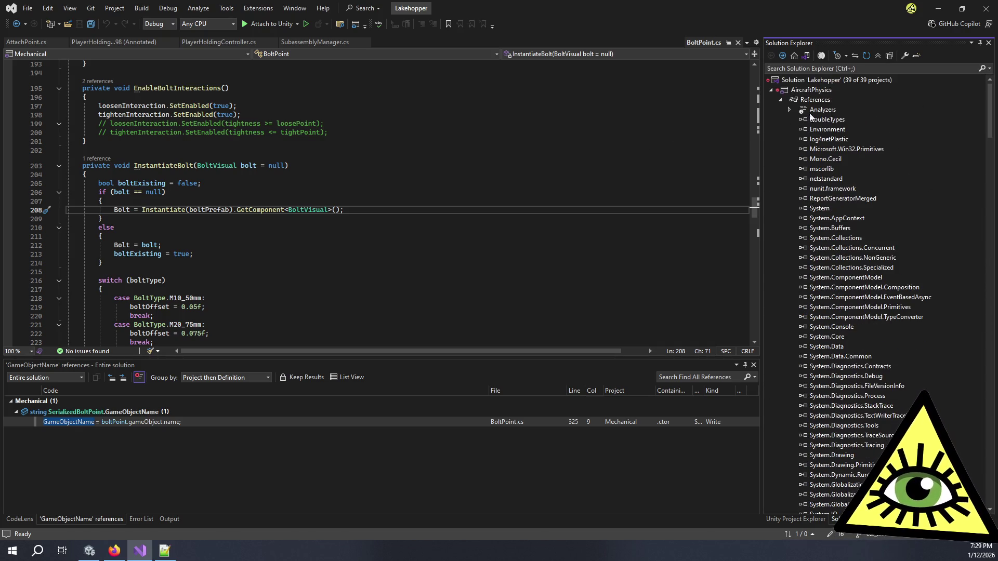
{"action": "left_click", "coordinate": [780, 100]}
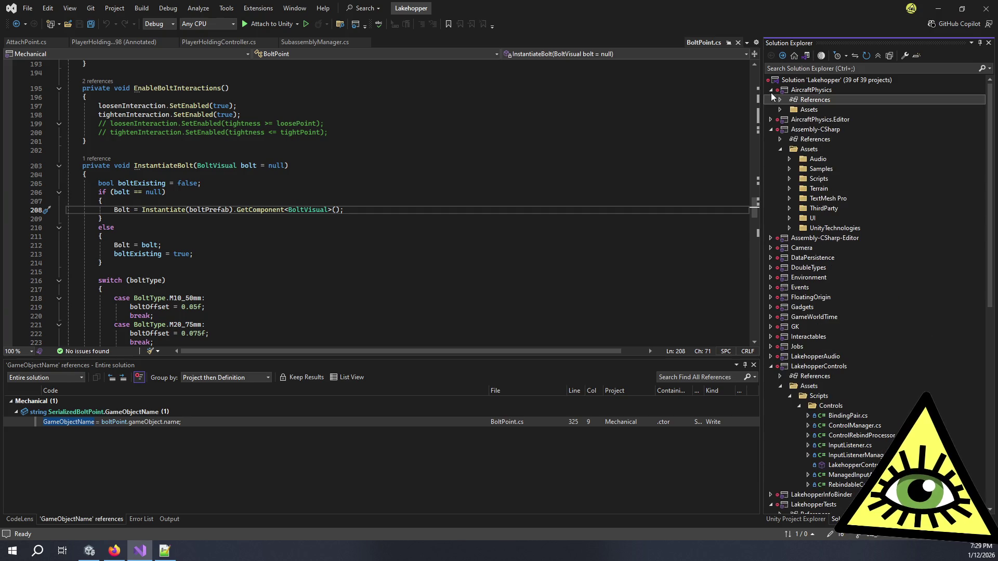
{"action": "left_click", "coordinate": [771, 90]}
{"action": "left_click", "coordinate": [770, 110]}
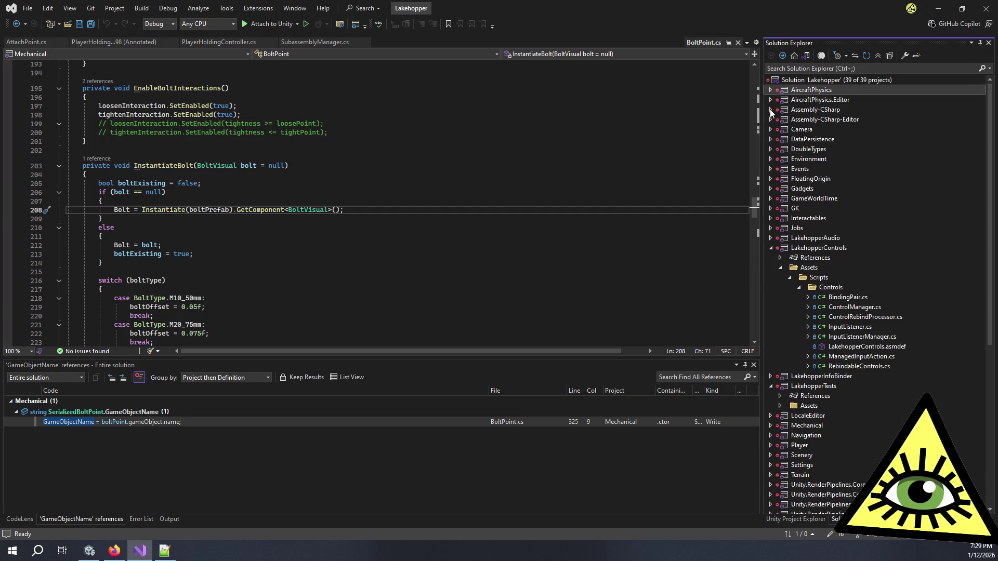
{"action": "left_click", "coordinate": [770, 248]}
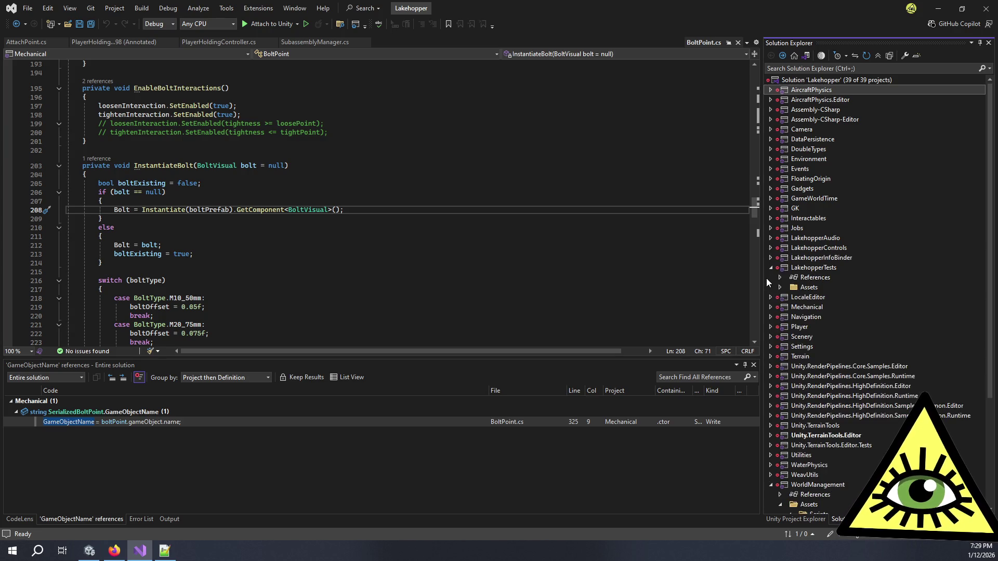
{"action": "left_click", "coordinate": [771, 268]}
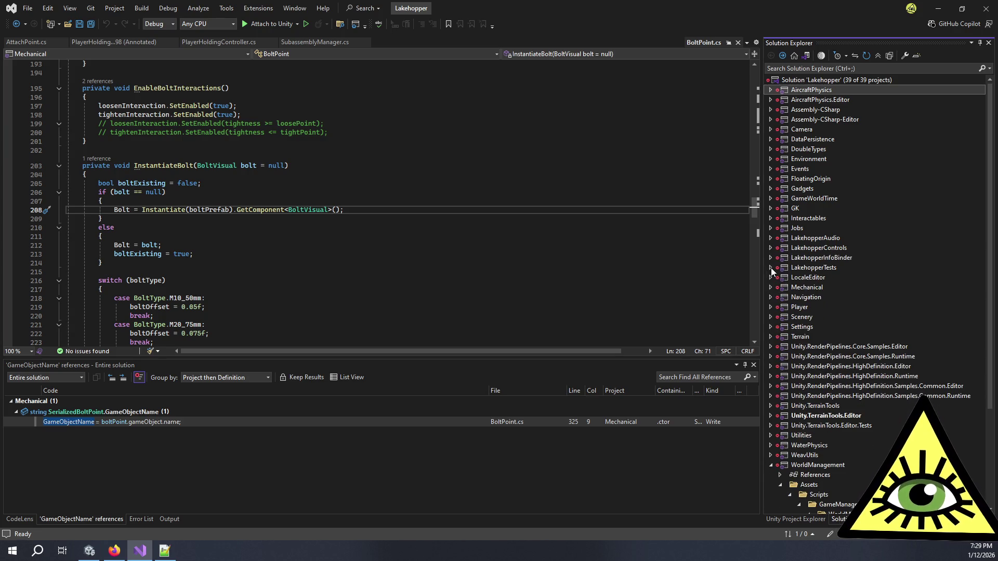
{"action": "left_click", "coordinate": [770, 465]}
{"action": "left_click", "coordinate": [865, 462]}
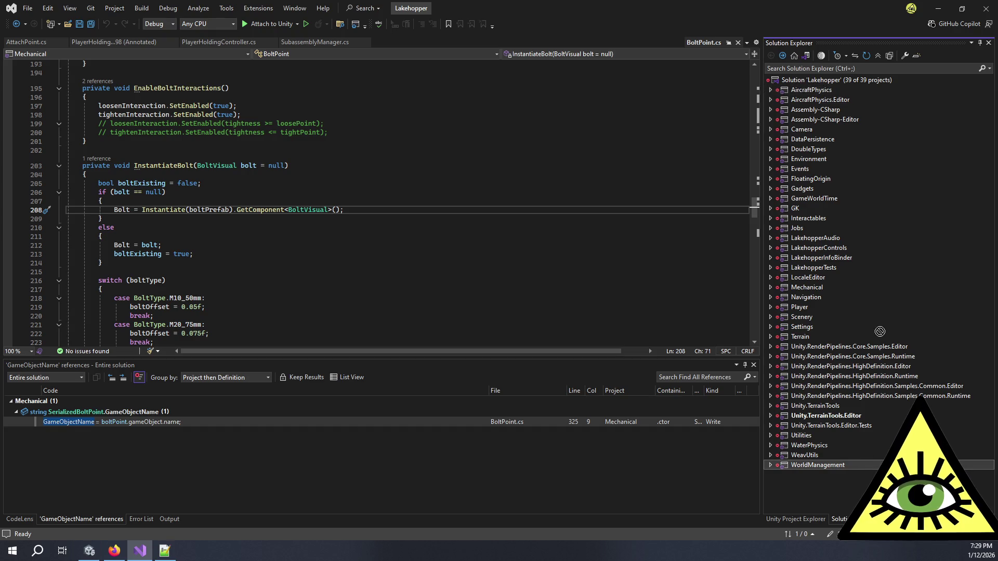
{"action": "left_click", "coordinate": [860, 446]}
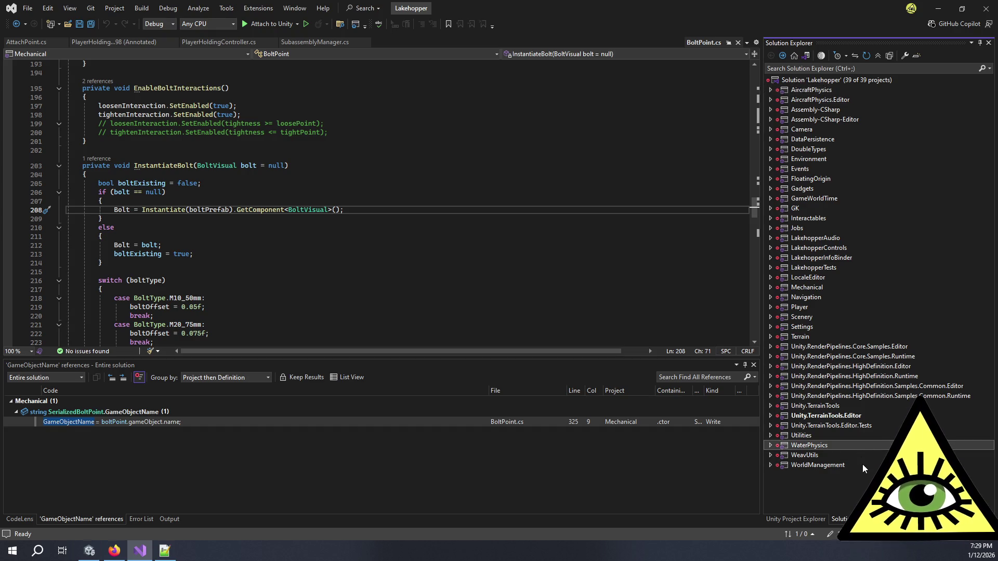
{"action": "left_click", "coordinate": [91, 553]}
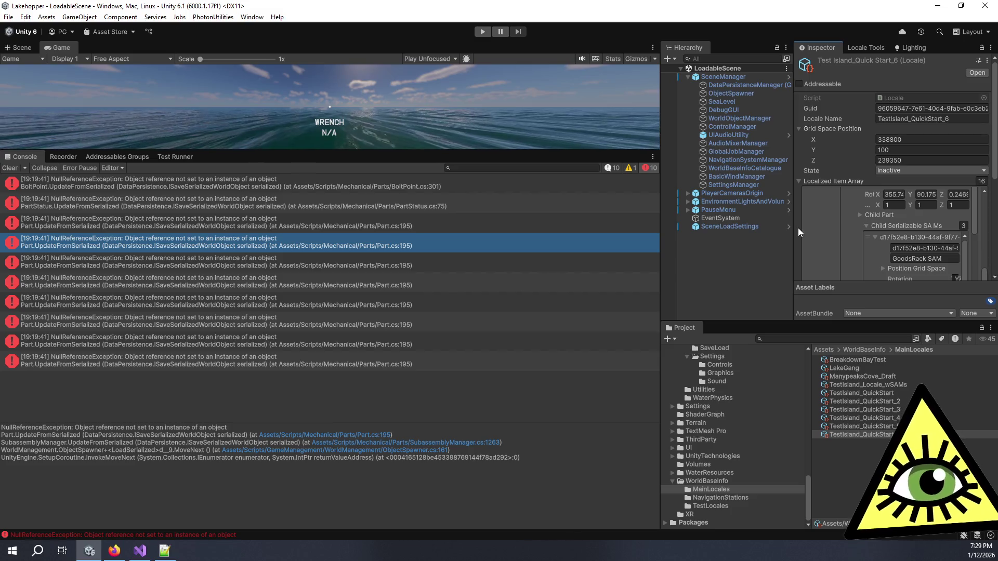
Clear the NullReferenceExceptions from the Console and drag the splitter down to enlarge the Game view
{"action": "left_click", "coordinate": [3, 168]}
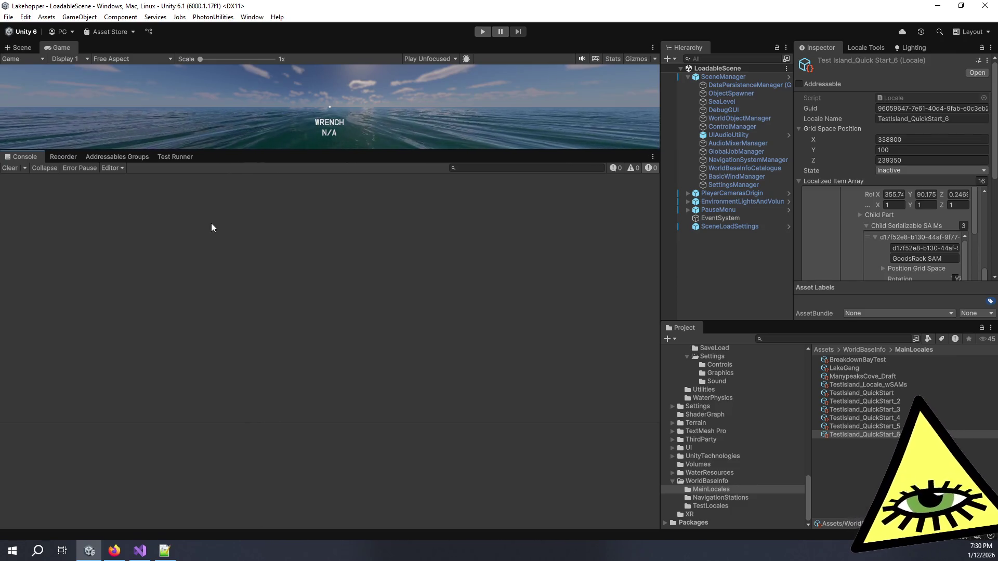
{"action": "mouse_move", "coordinate": [241, 159]}
{"action": "left_mouse_down"}
{"action": "mouse_move", "coordinate": [263, 161]}
{"action": "mouse_move", "coordinate": [289, 285]}
{"action": "left_mouse_up"}
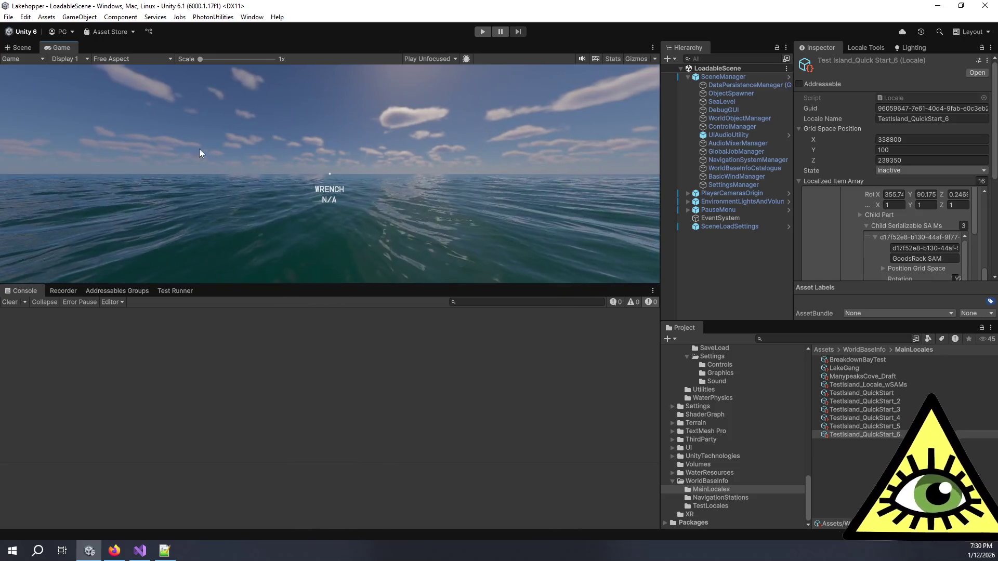
Enter Play mode to load the Testisland_QuickStart_6 locale and enlarge the Game view further
{"action": "left_click", "coordinate": [479, 33]}
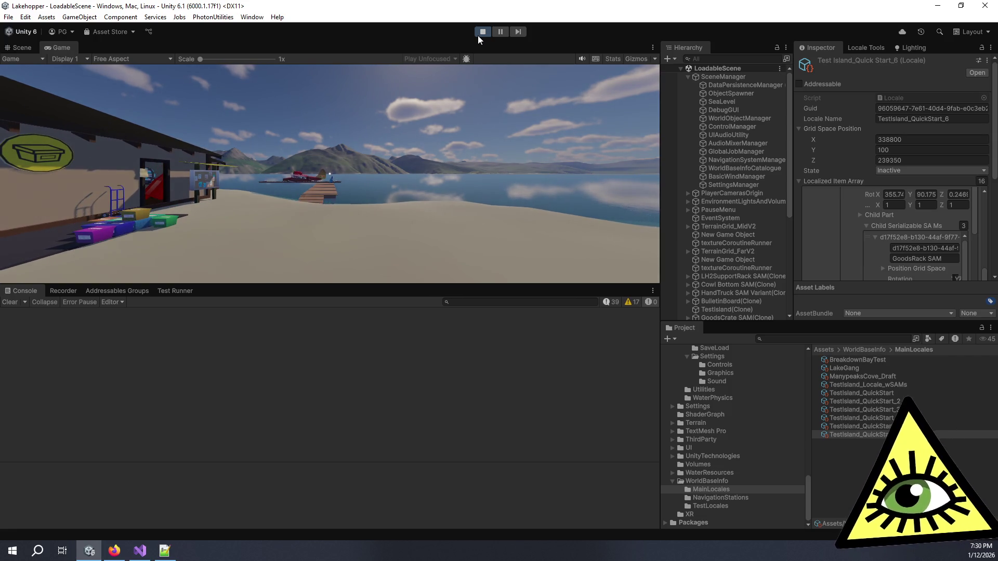
{"action": "mouse_move", "coordinate": [310, 282]}
{"action": "left_mouse_down"}
{"action": "mouse_move", "coordinate": [323, 378]}
{"action": "mouse_move", "coordinate": [333, 378]}
{"action": "left_mouse_up"}
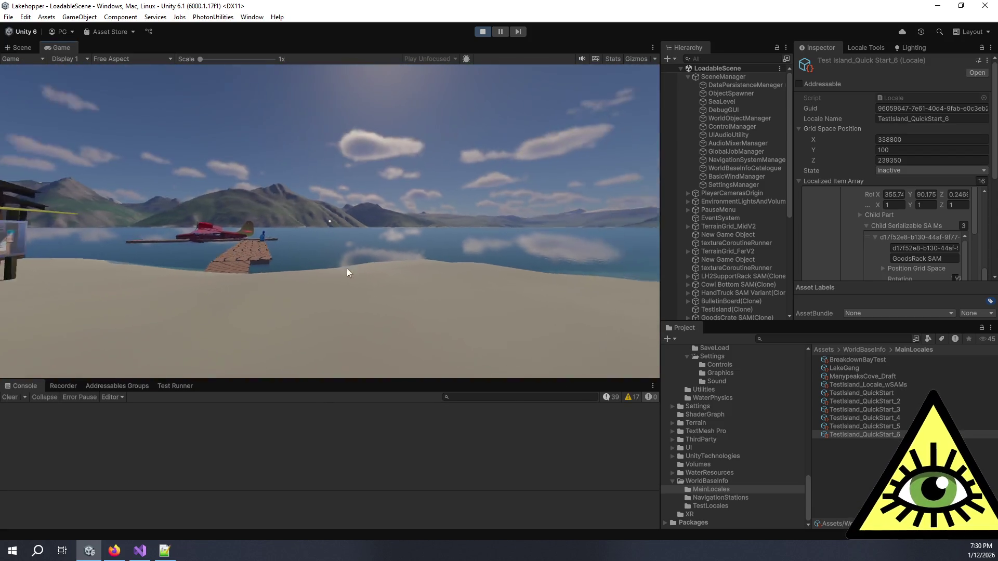
Walk into the shop past the gas cylinders and pick up the turbocompressor
{"action": "left_click", "coordinate": [347, 268]}
{"action": "key", "text": "w"}
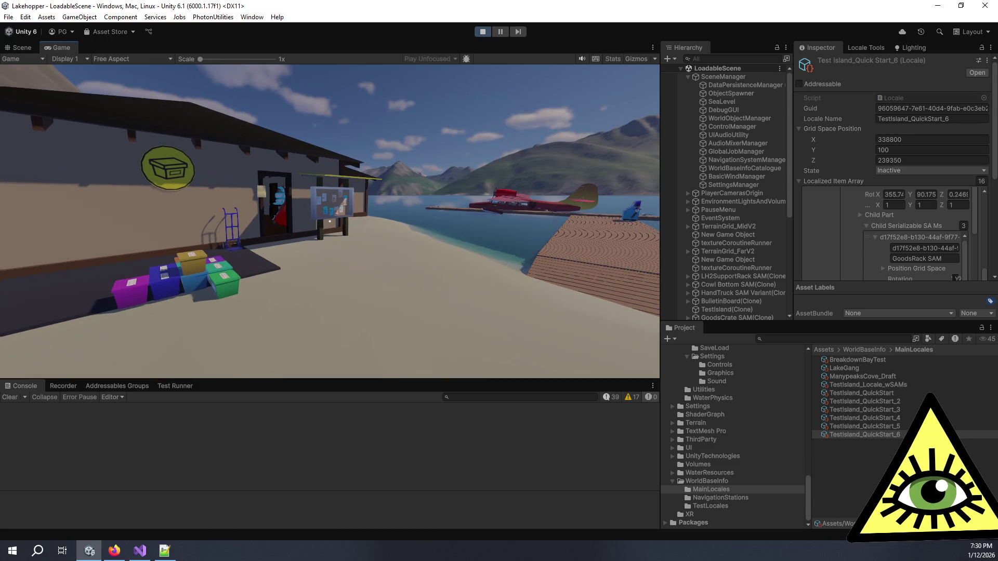
{"action": "key", "text": "w"}
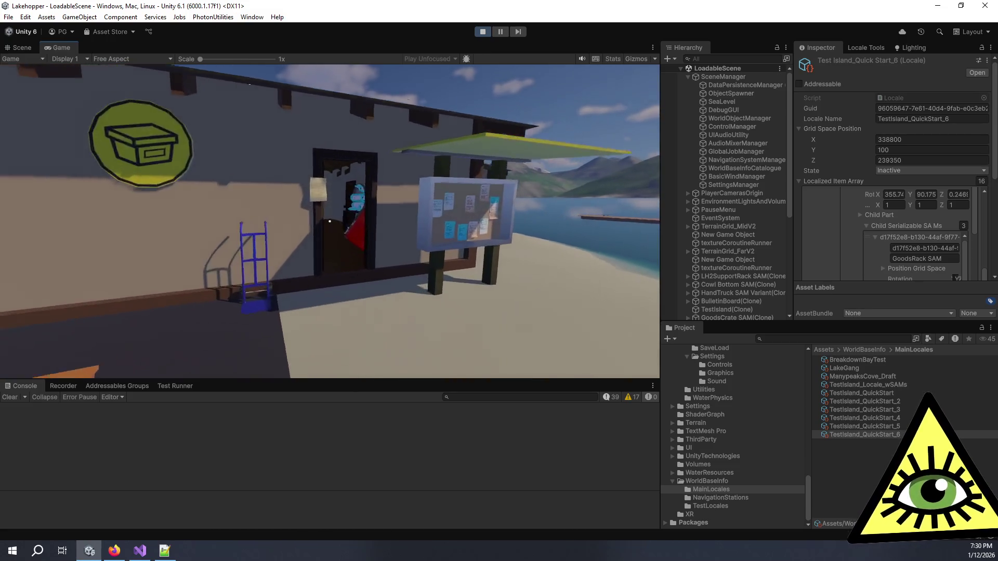
{"action": "key", "text": "w"}
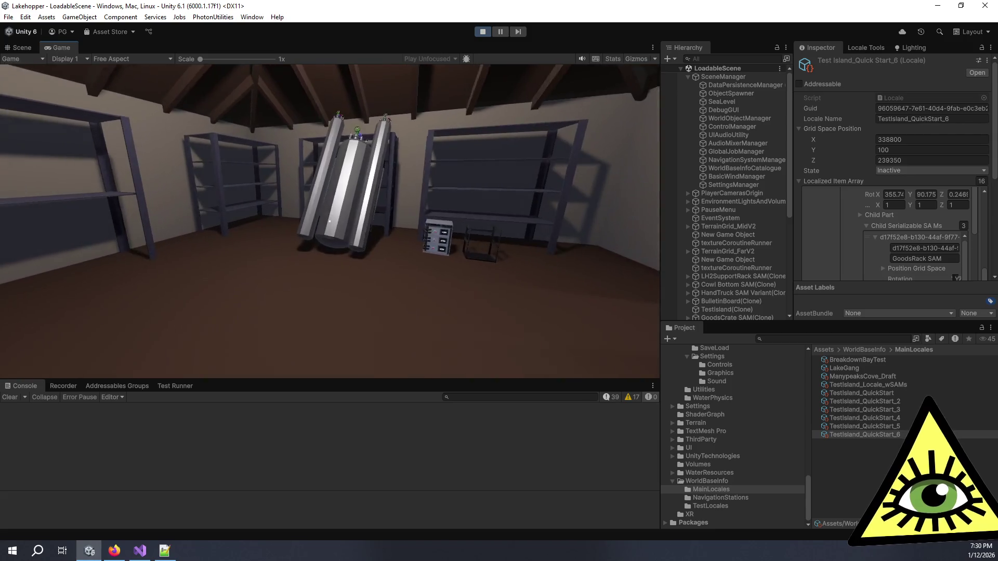
{"action": "key", "text": "w"}
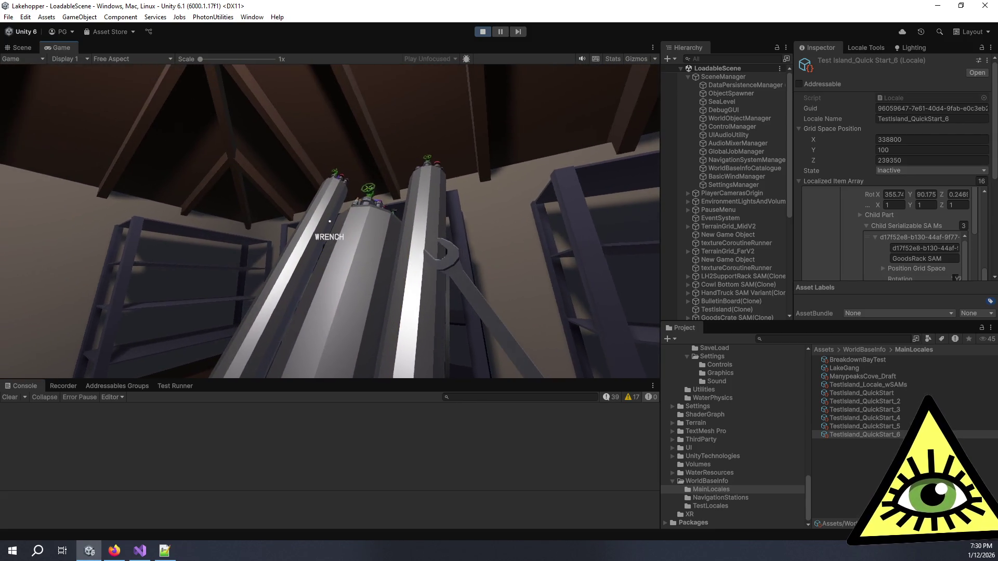
{"action": "mouse_move", "coordinate": [329, 221]}
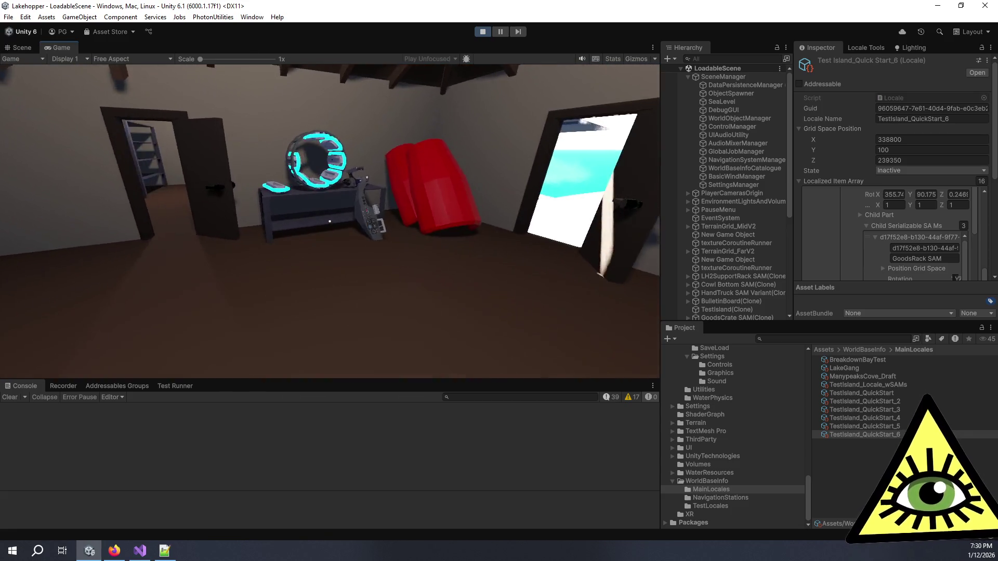
{"action": "key", "text": "w"}
{"action": "left_click", "coordinate": [330, 220]}
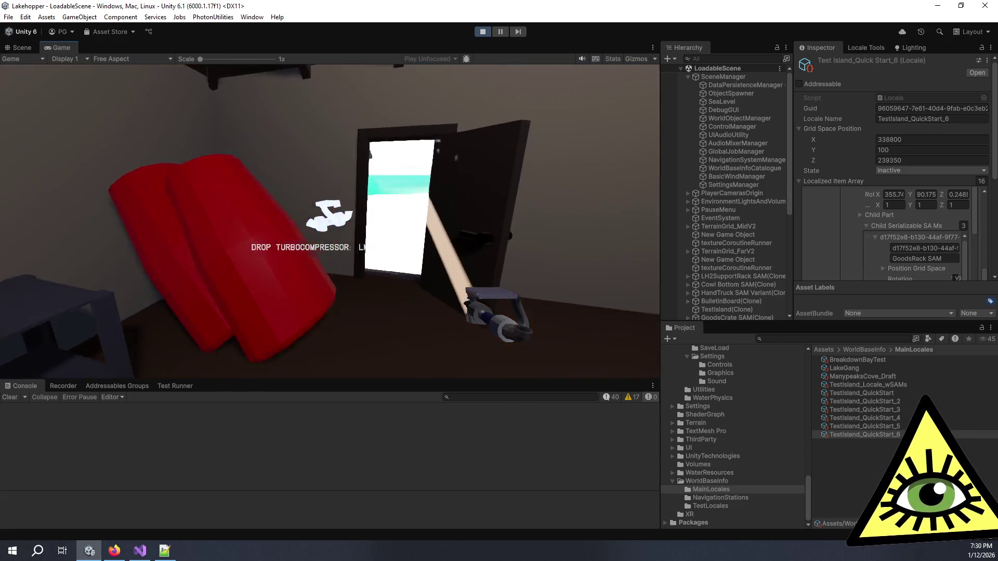
Carry the turbocompressor along the dock and explore the red seaplane's cabin and gauge panel
{"action": "key", "text": "w"}
{"action": "key", "text": "w"}
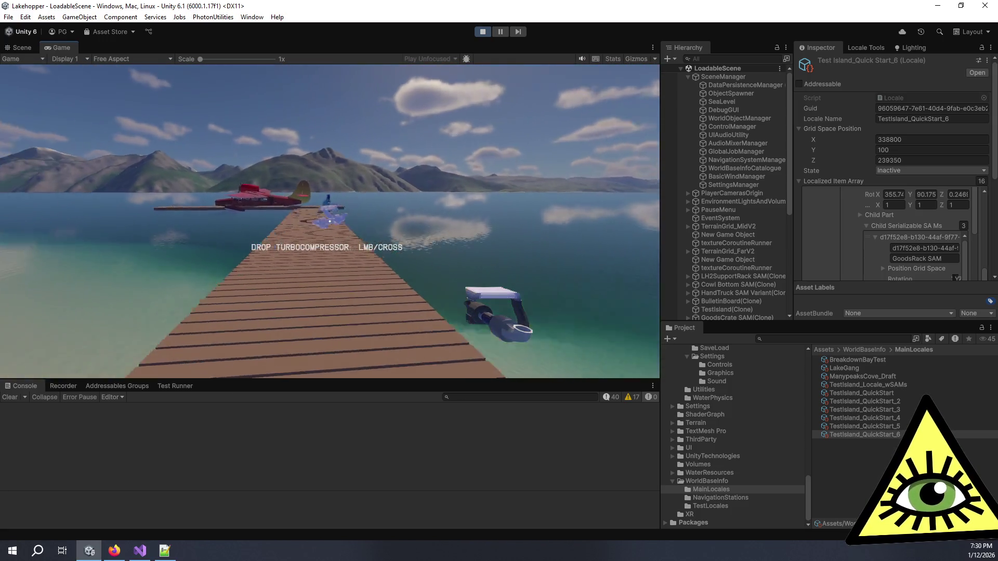
{"action": "key", "text": "w"}
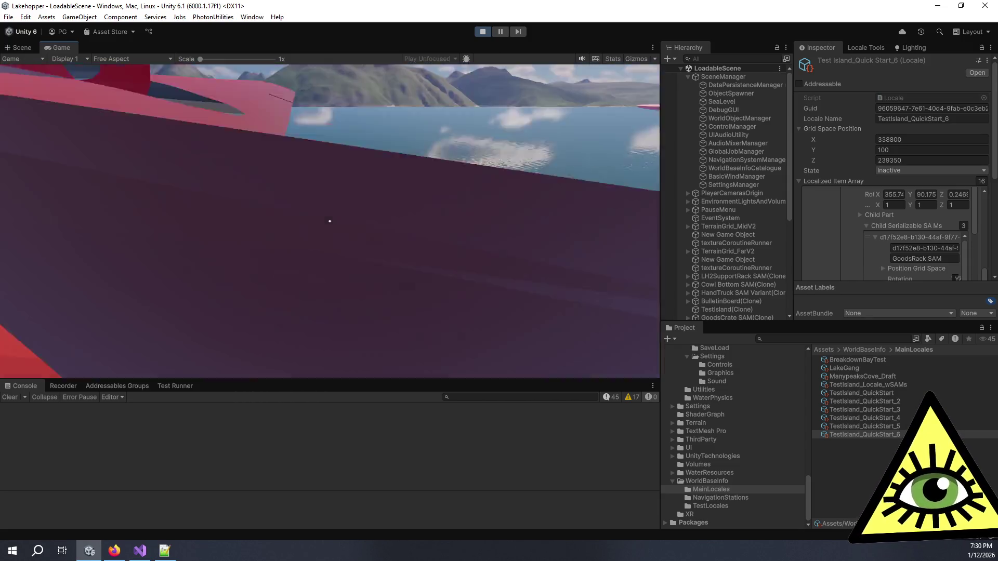
{"action": "key", "text": "w"}
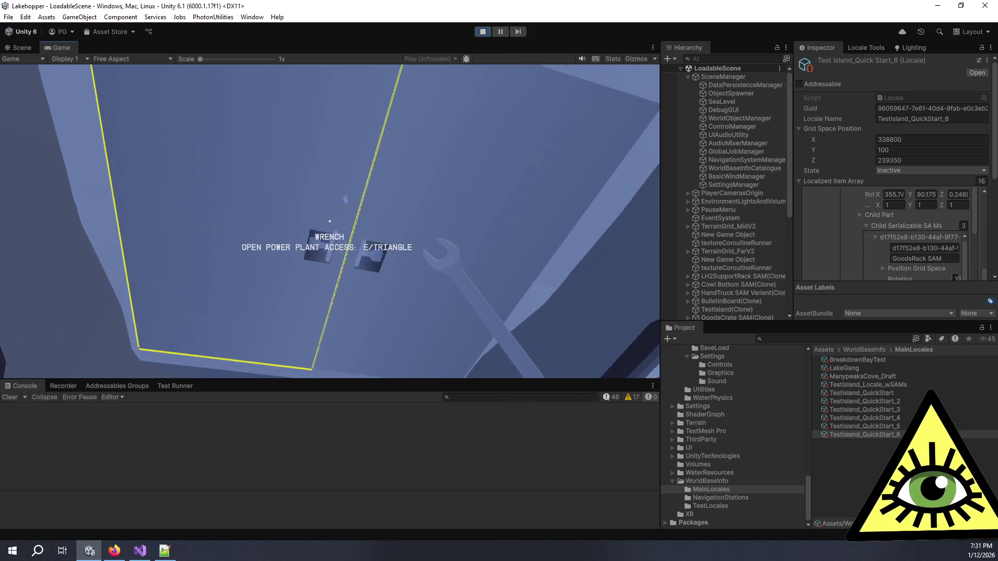
{"action": "key", "text": "w"}
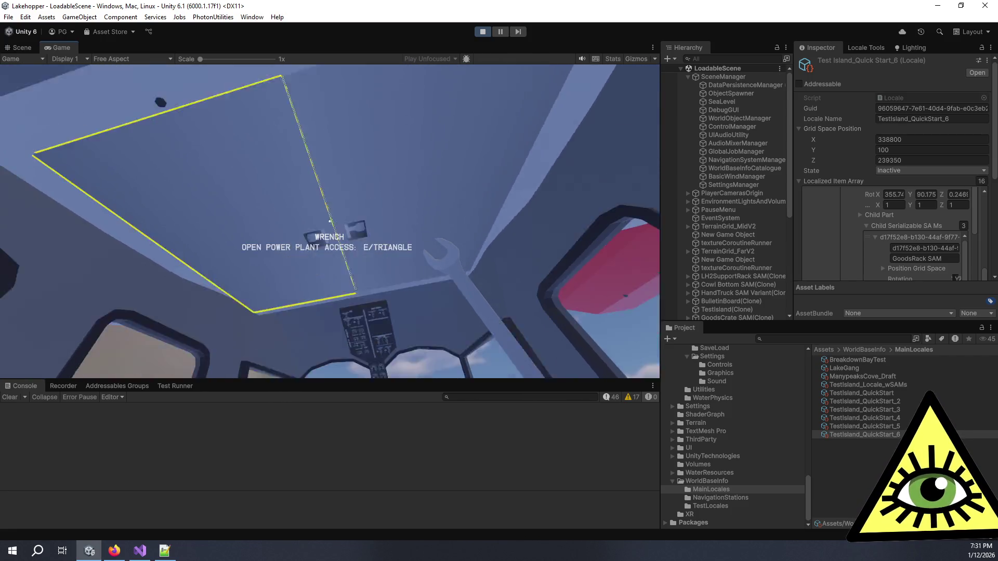
{"action": "key", "text": "s"}
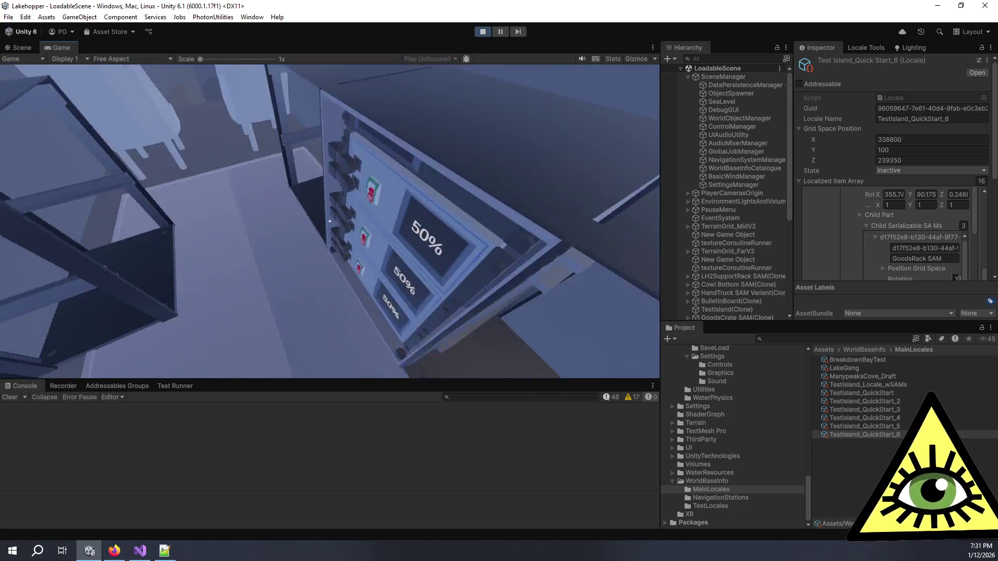
{"action": "key", "text": "s"}
{"action": "key", "text": "s"}
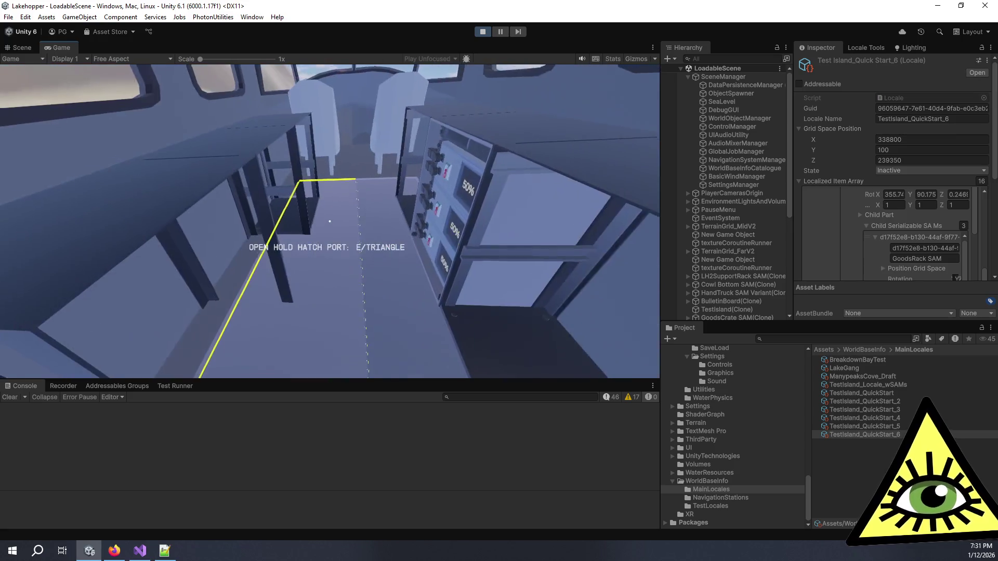
{"action": "key", "text": "e"}
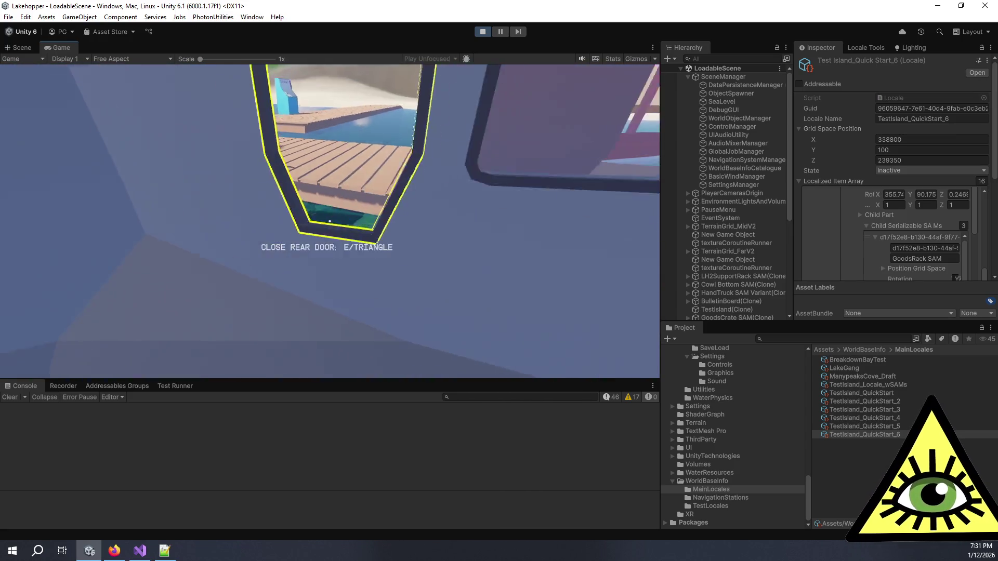
Leave the seaplane, walk back into the shop, and pick up the hand truck
{"action": "key", "text": "w"}
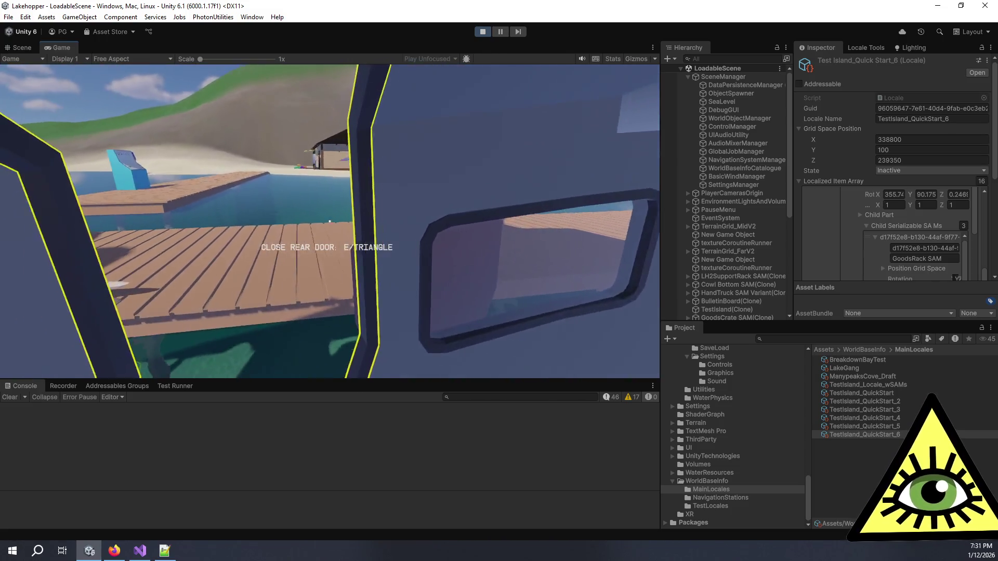
{"action": "key", "text": "w"}
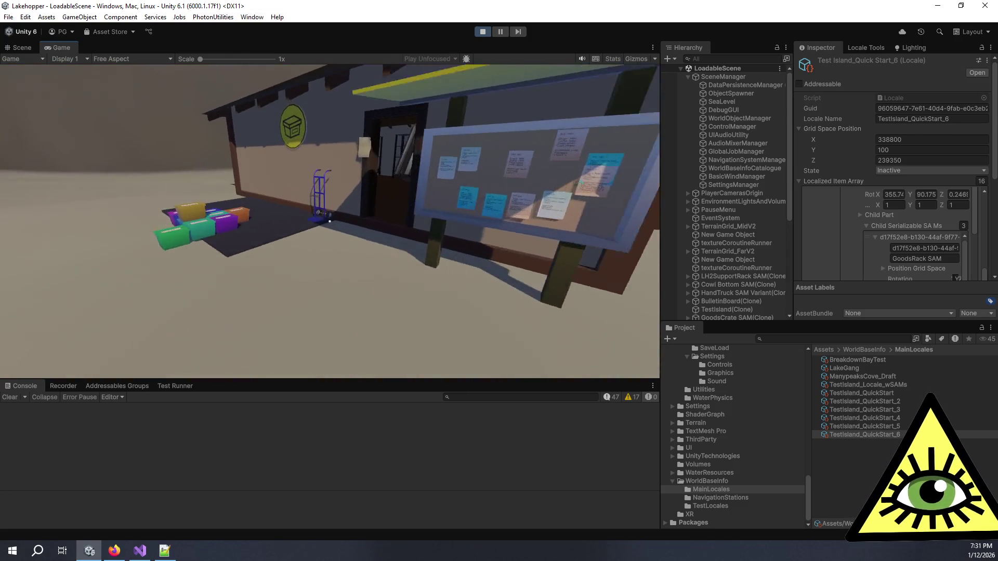
{"action": "key", "text": "w"}
{"action": "left_click", "coordinate": [330, 222]}
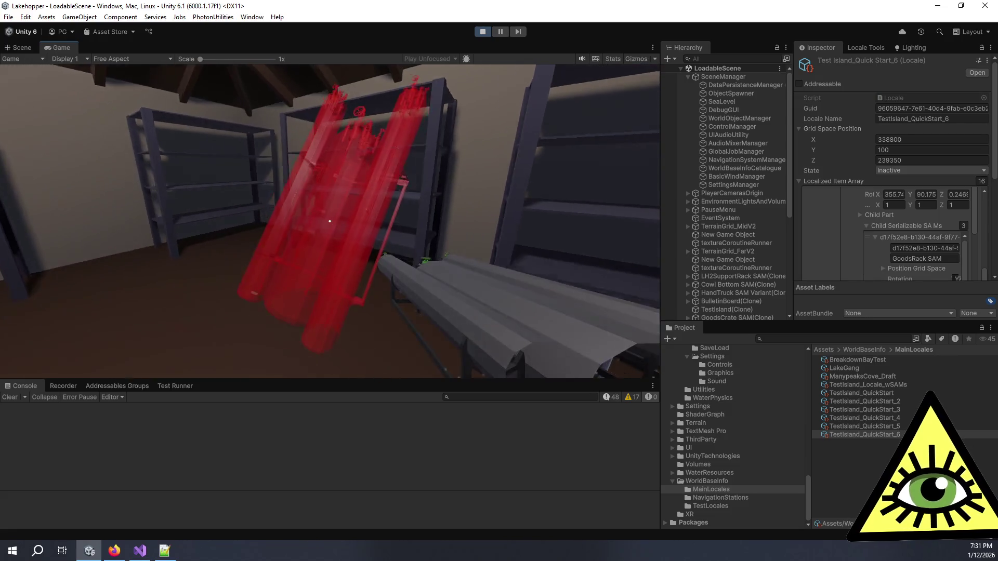
{"action": "key", "text": "w"}
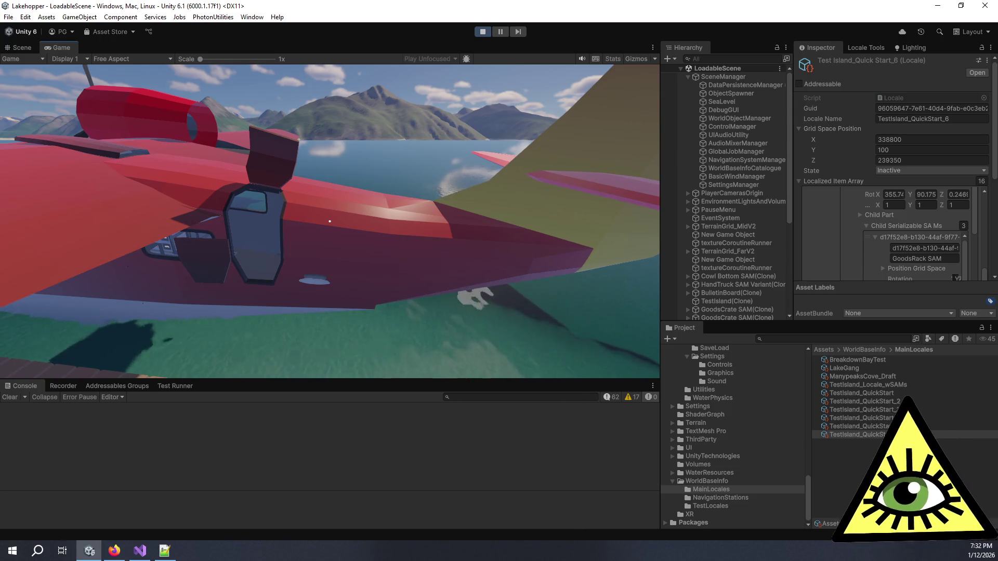
Stop play mode, enlarge the item array, and expand the 877fa827 item
{"action": "key", "text": "ctrl+p"}
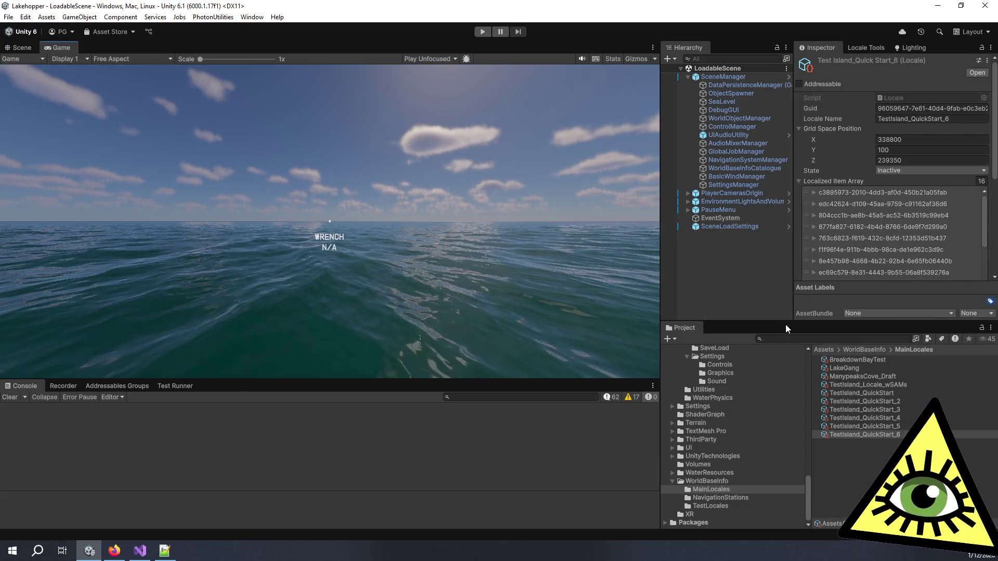
{"action": "left_click_drag", "start_coordinate": [785, 324], "coordinate": [786, 482]}
{"action": "left_click", "coordinate": [847, 369]}
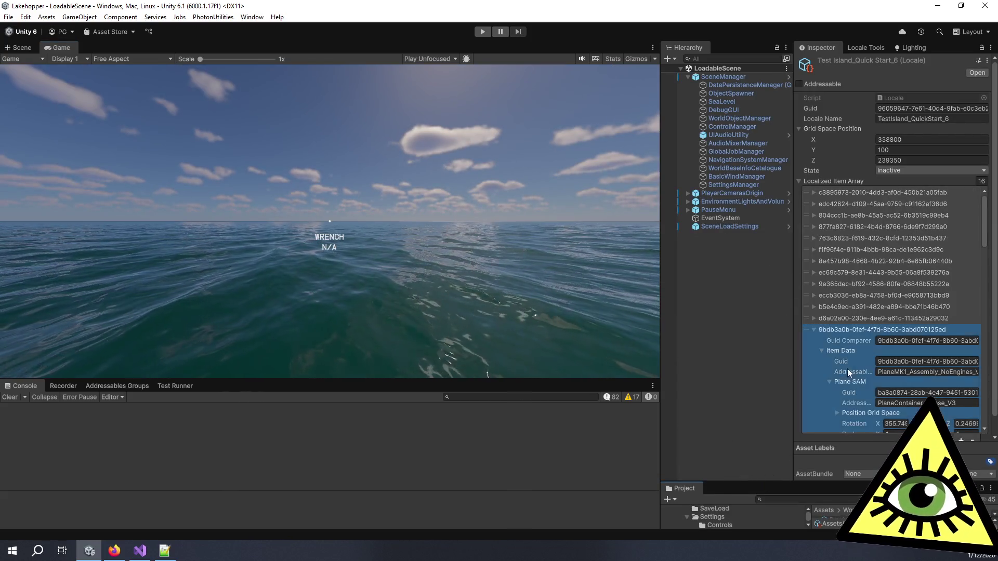
{"action": "left_click", "coordinate": [814, 329]}
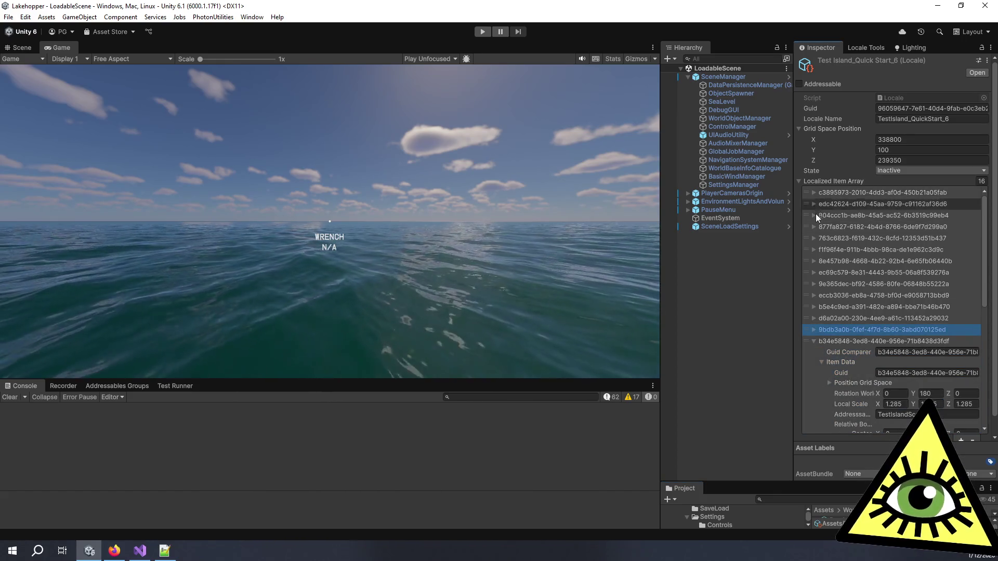
{"action": "left_click", "coordinate": [815, 216]}
{"action": "left_click", "coordinate": [815, 216]}
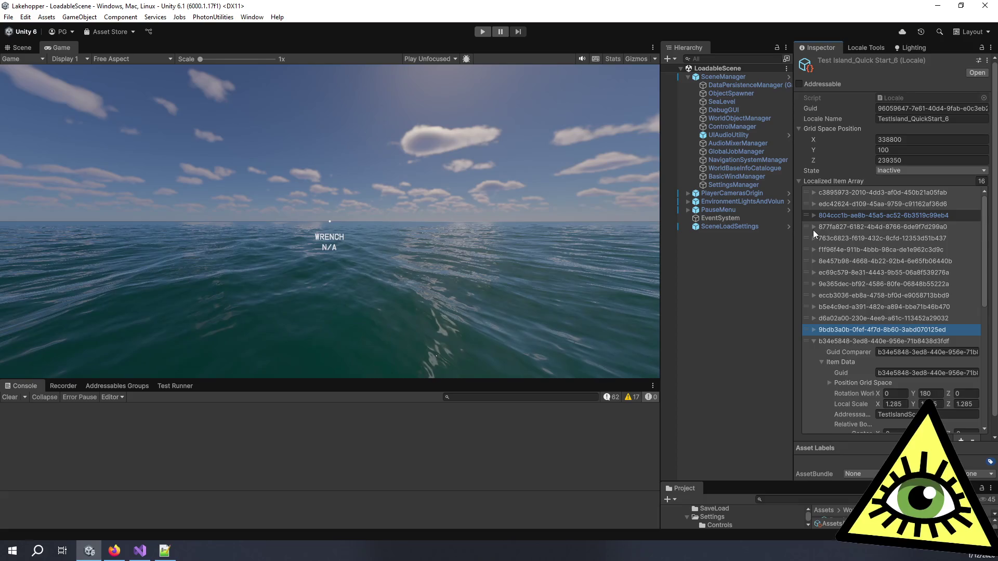
{"action": "left_click", "coordinate": [813, 228]}
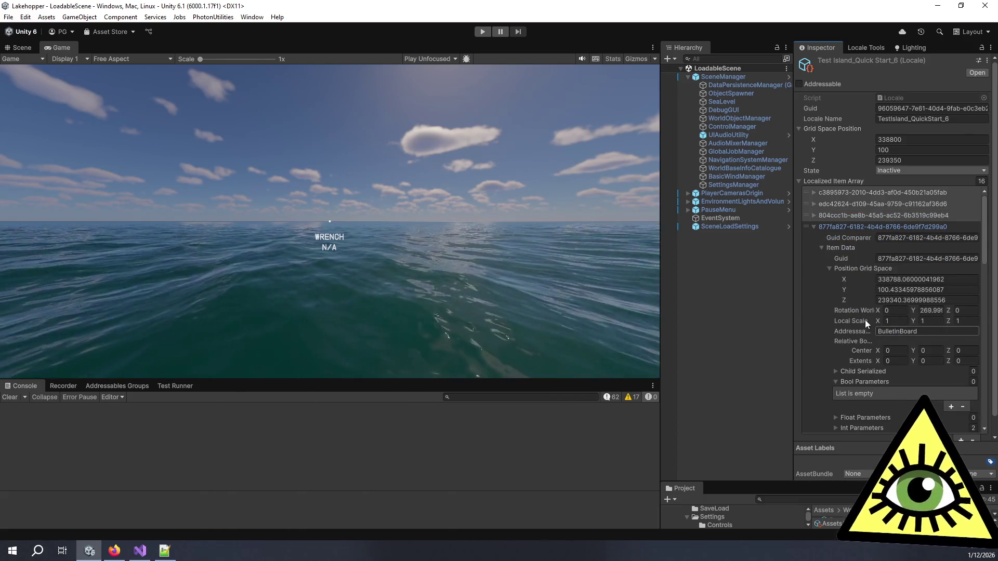
Expand Vector 3 Double Parameters > PackageSpawnPoint > Param Value for item 877fa827
{"action": "scroll", "coordinate": [842, 388], "scroll_direction": "down", "scroll_amount": 3}
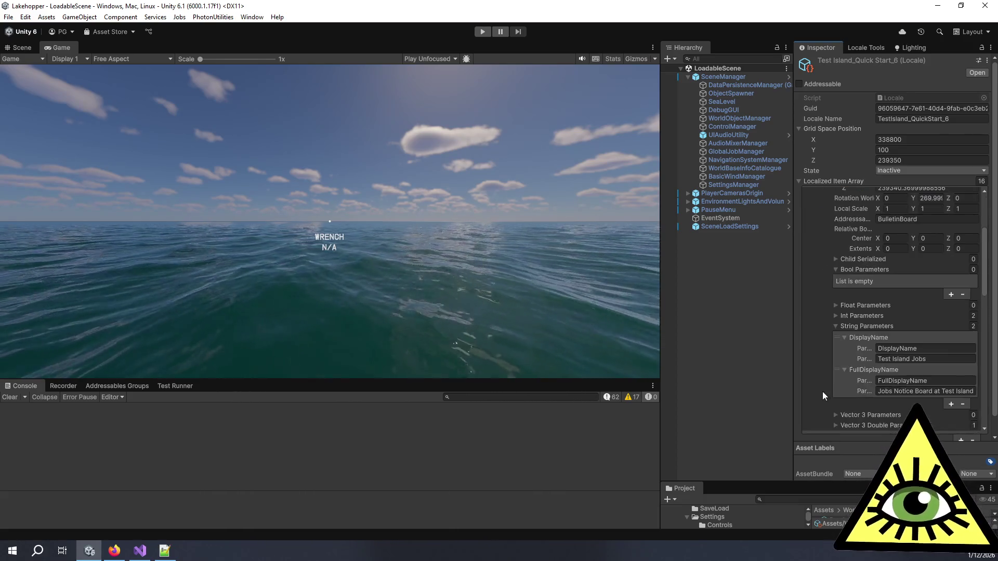
{"action": "scroll", "coordinate": [834, 359], "scroll_direction": "down", "scroll_amount": 3}
{"action": "scroll", "coordinate": [842, 312], "scroll_direction": "up", "scroll_amount": 2}
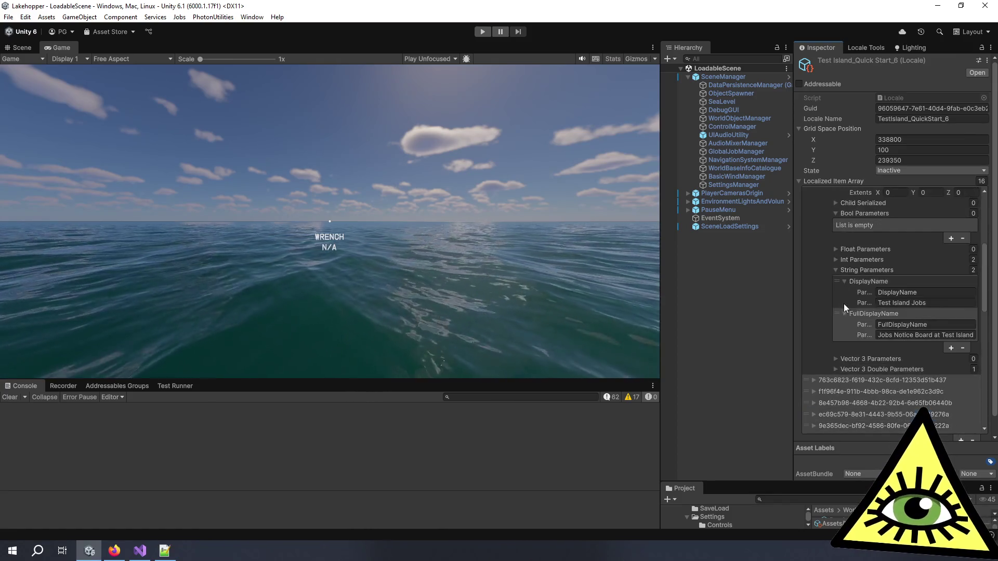
{"action": "left_click", "coordinate": [837, 369]}
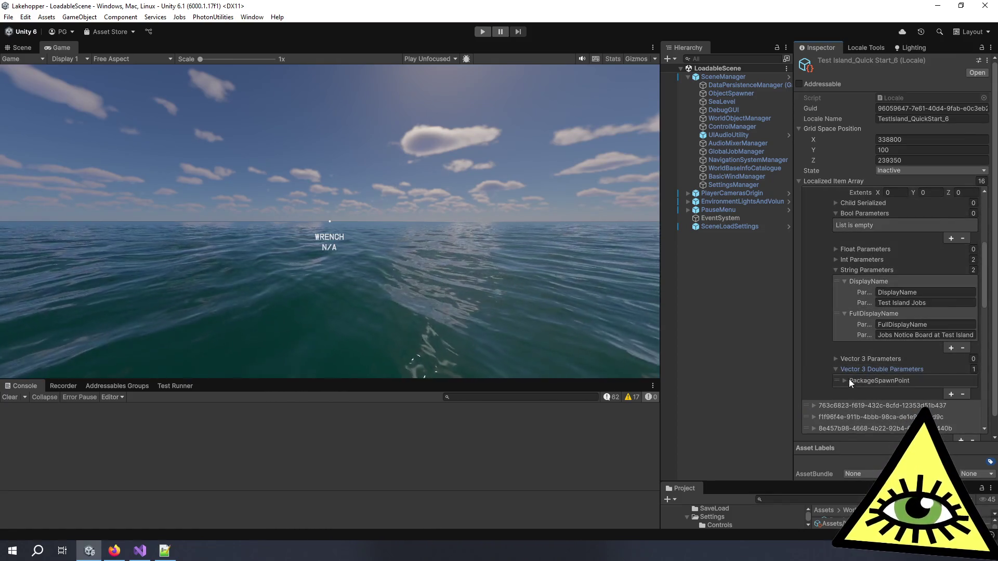
{"action": "left_click", "coordinate": [849, 379]}
{"action": "scroll", "coordinate": [871, 378], "scroll_direction": "down", "scroll_amount": 1}
{"action": "left_click", "coordinate": [853, 373]}
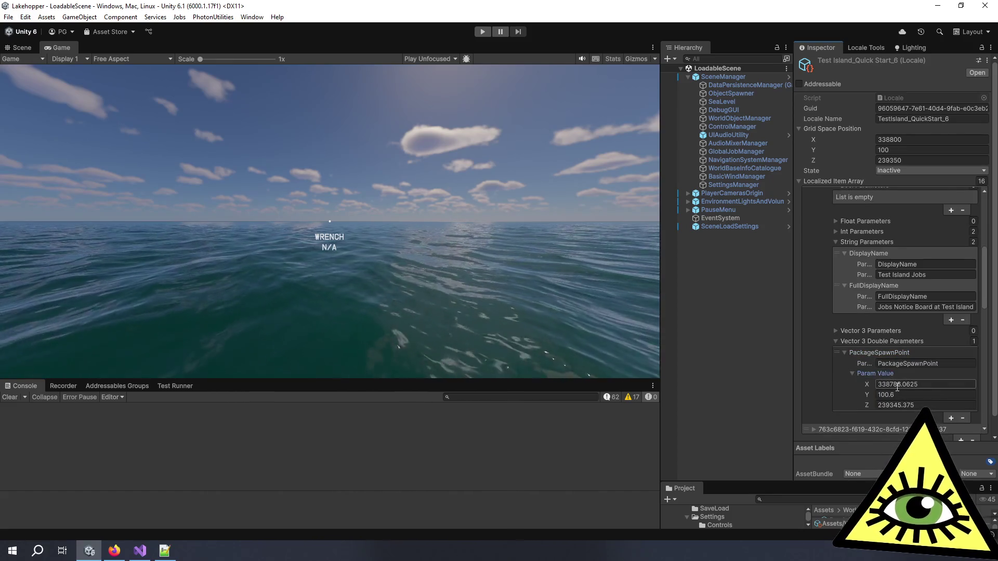
Correct the PackageSpawnPoint X value to 338787.0625, then bring Notepad++ forward
{"action": "left_click", "coordinate": [899, 384]}
{"action": "key", "text": "Right"}
{"action": "key", "text": "Left"}
{"action": "key", "text": "Left"}
{"action": "key", "text": "Left"}
{"action": "key", "text": "BackSpace"}
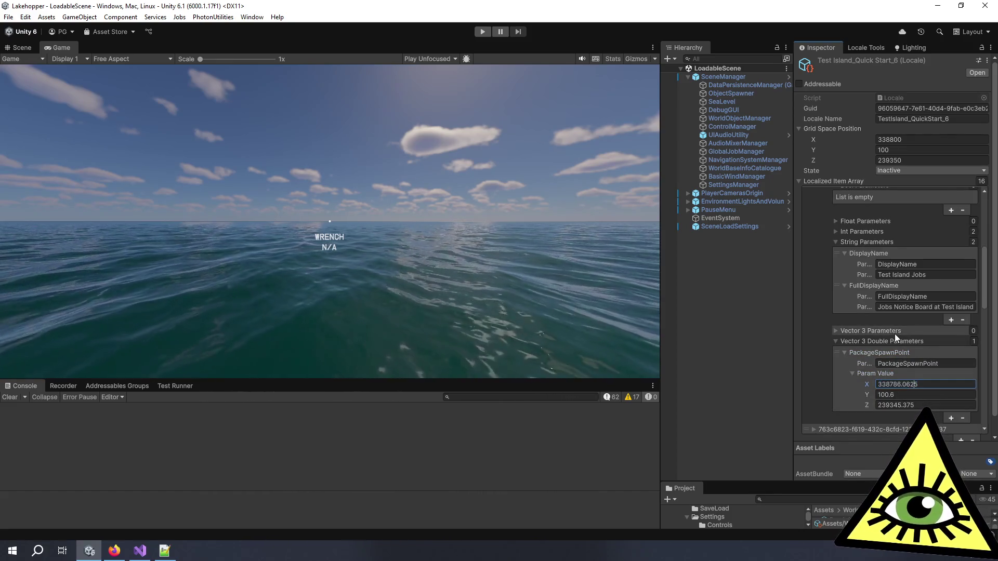
{"action": "type", "text": "7"}
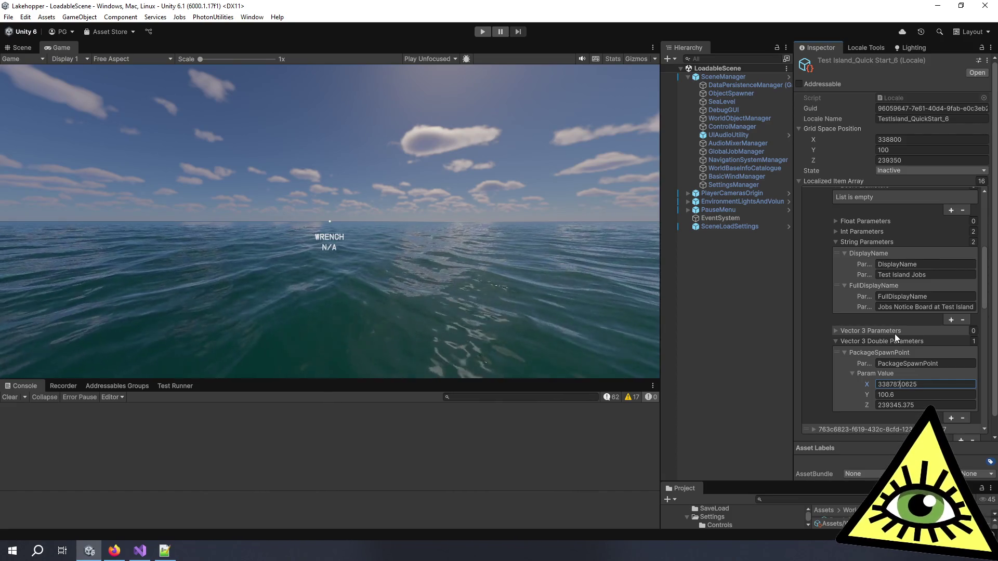
{"action": "key", "text": "Return"}
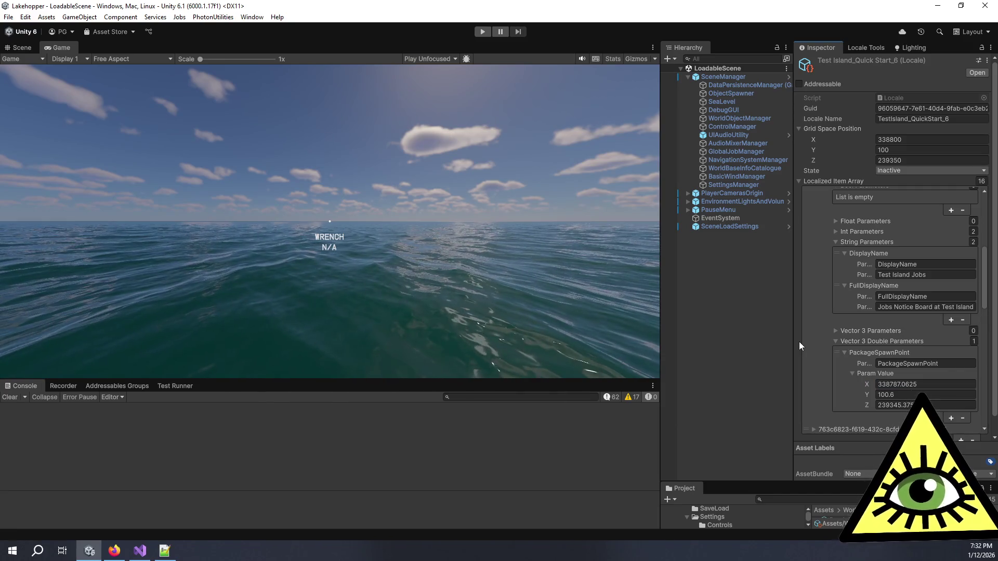
{"action": "left_click", "coordinate": [165, 552]}
Review the asset's header and position lines, then close TestIsland_QuickStart_6.asset and Notepad++
{"action": "left_click", "coordinate": [333, 236]}
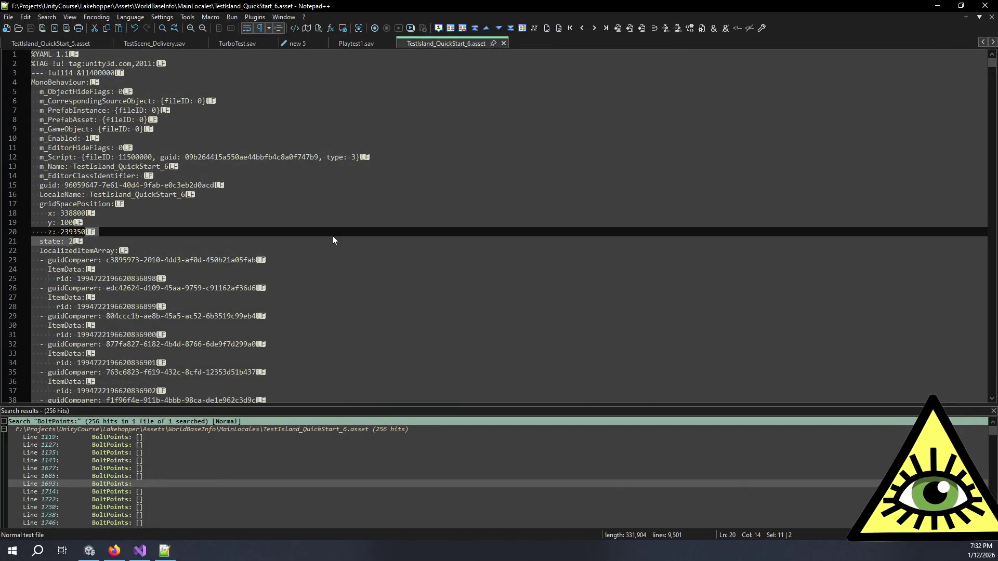
{"action": "left_click", "coordinate": [364, 185]}
{"action": "left_click", "coordinate": [311, 132]}
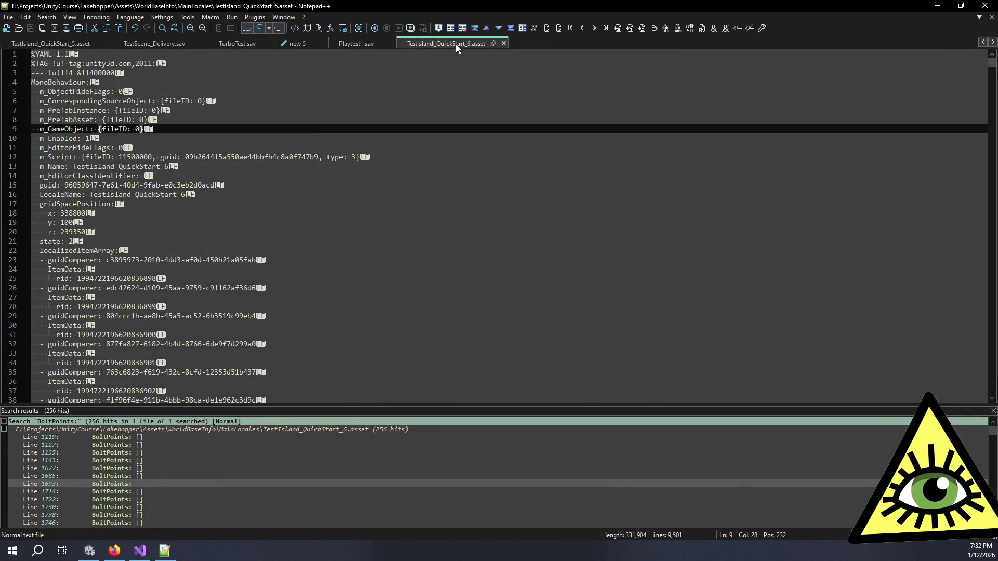
{"action": "left_click", "coordinate": [503, 44]}
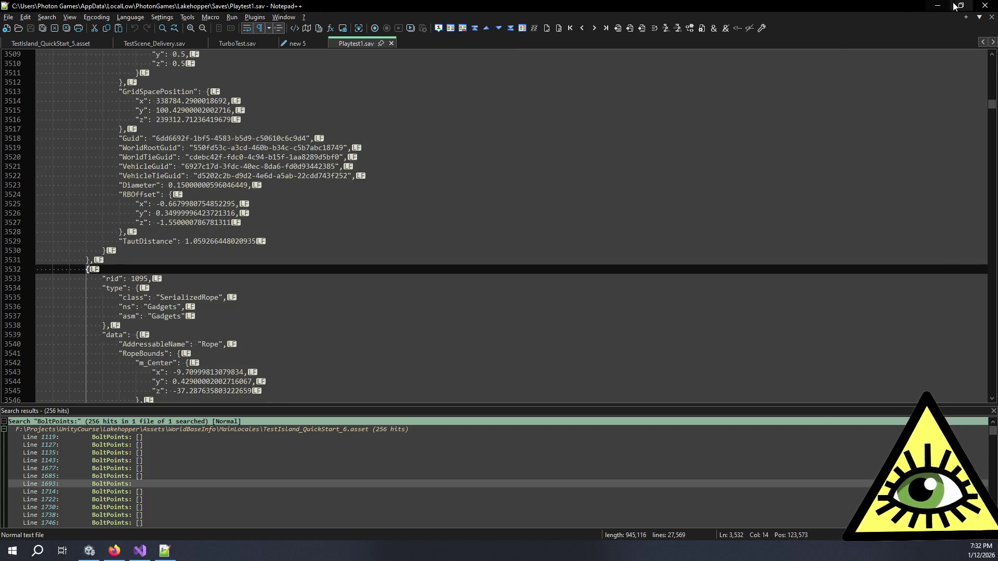
{"action": "left_click", "coordinate": [984, 5]}
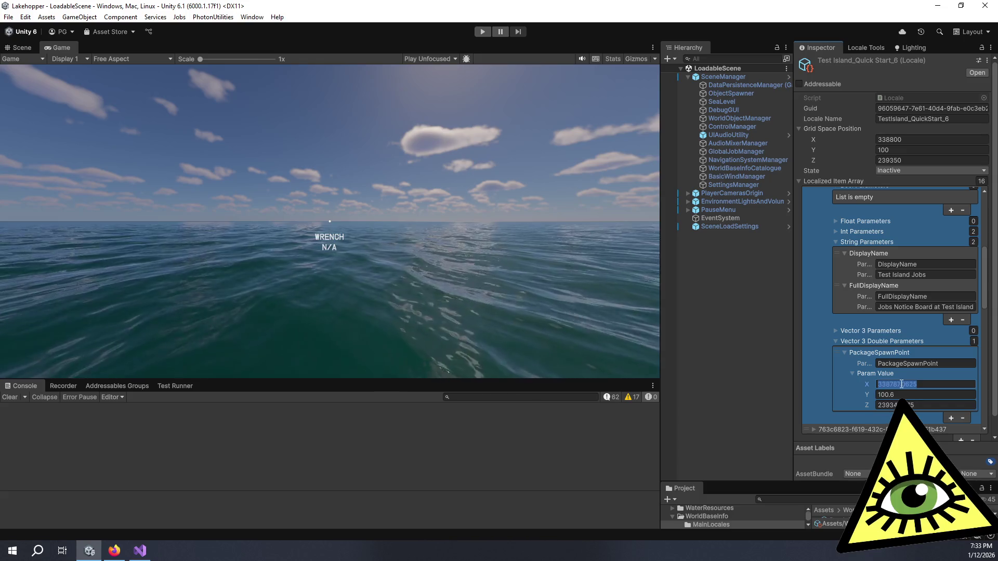
Finish the X edit, deselect the array element, and switch to the Trello card in Firefox
{"action": "left_click", "coordinate": [799, 382]}
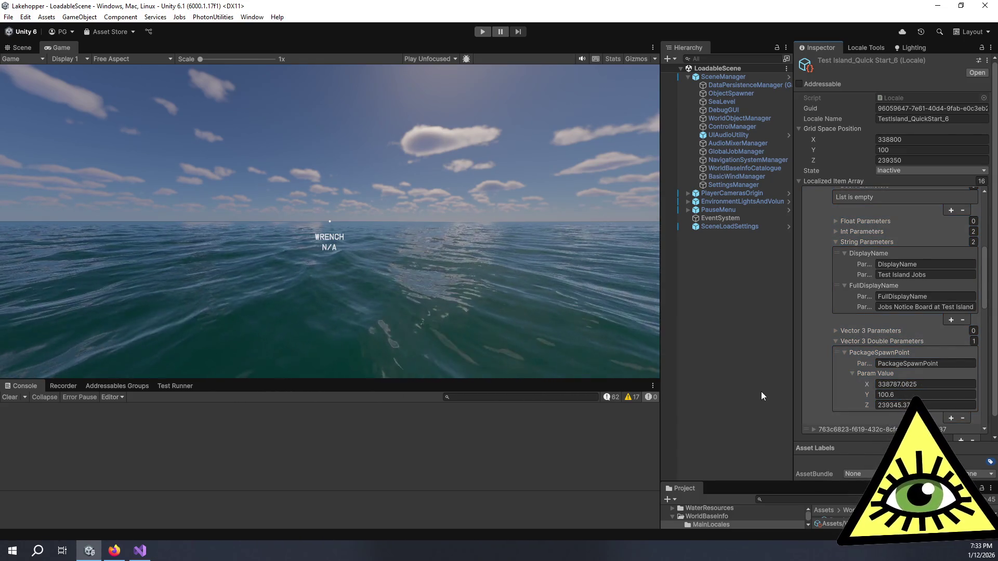
{"action": "left_click", "coordinate": [881, 388]}
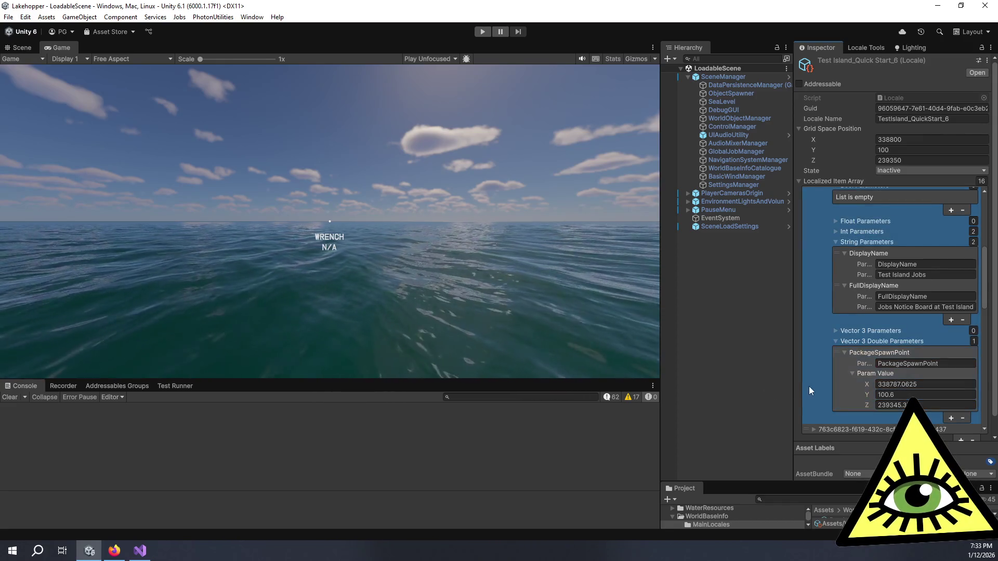
{"action": "left_click", "coordinate": [797, 385]}
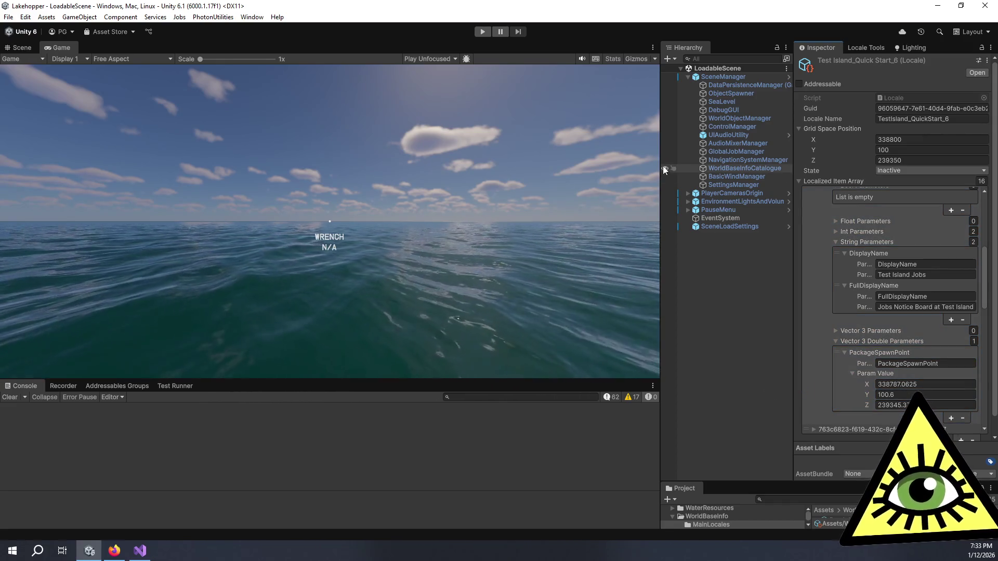
{"action": "left_click", "coordinate": [114, 550]}
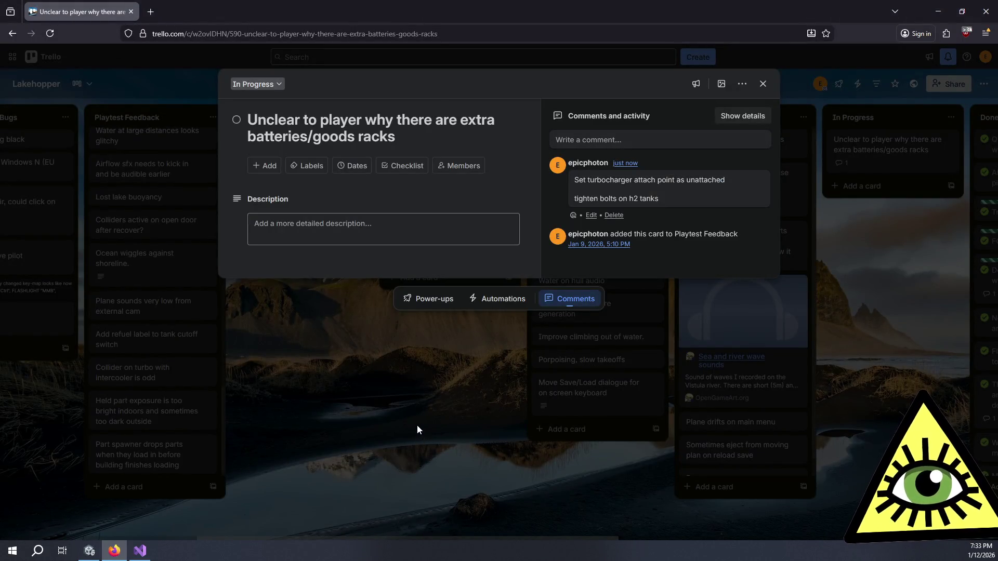
Close the card, then move the batteries/goods racks card to Done and back to In Progress
{"action": "left_click", "coordinate": [762, 82]}
{"action": "scroll", "coordinate": [726, 223], "scroll_direction": "right", "scroll_amount": 4}
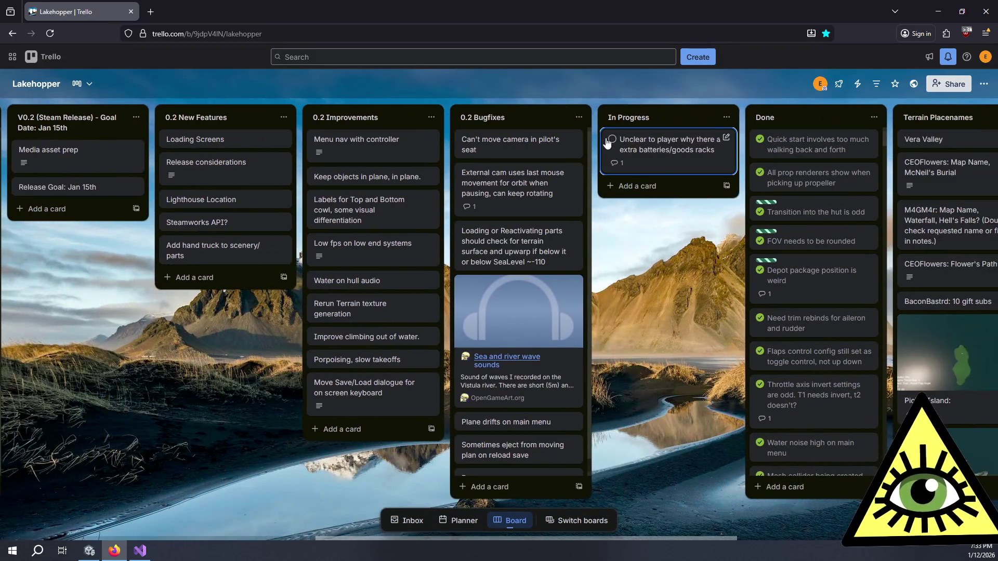
{"action": "left_click", "coordinate": [613, 139]}
{"action": "mouse_move", "coordinate": [683, 163]}
{"action": "left_mouse_down"}
{"action": "mouse_move", "coordinate": [800, 123]}
{"action": "mouse_move", "coordinate": [790, 160]}
{"action": "mouse_move", "coordinate": [809, 159]}
{"action": "left_mouse_up"}
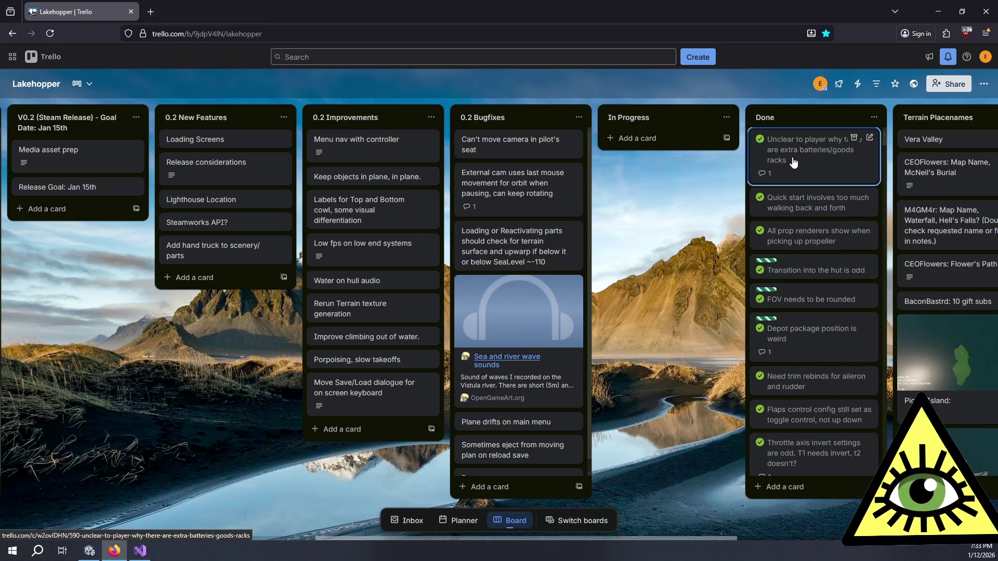
{"action": "mouse_move", "coordinate": [792, 162]}
{"action": "left_mouse_down"}
{"action": "mouse_move", "coordinate": [645, 125]}
{"action": "mouse_move", "coordinate": [647, 143]}
{"action": "mouse_move", "coordinate": [618, 150]}
{"action": "mouse_move", "coordinate": [611, 140]}
{"action": "left_mouse_up"}
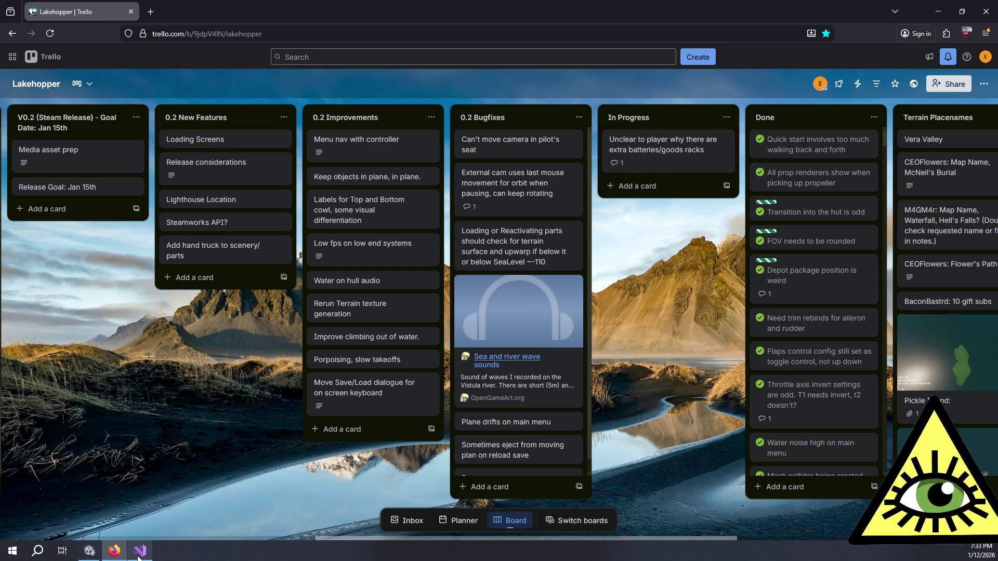
Return to the Unity editor from the taskbar
{"action": "mouse_move", "coordinate": [138, 556]}
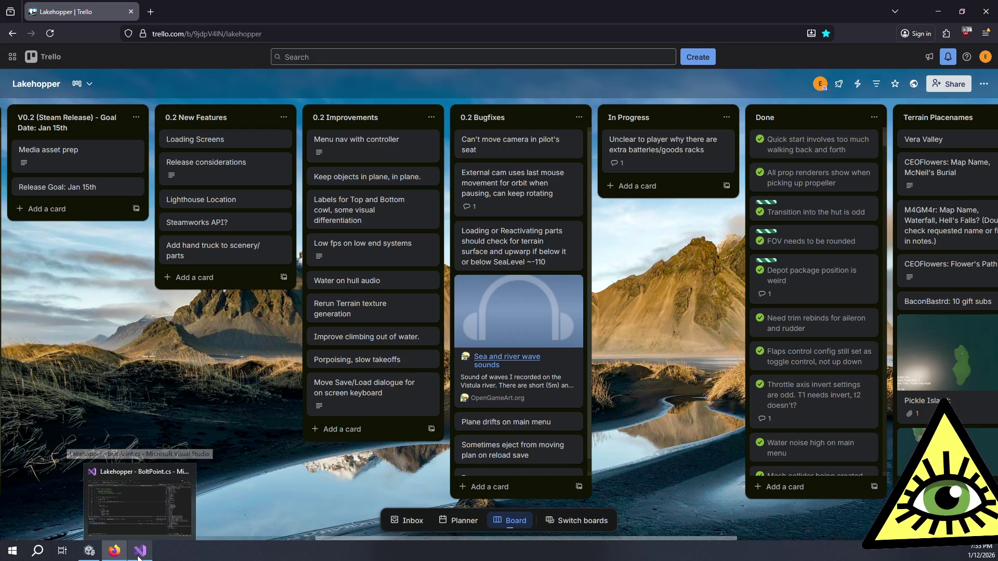
{"action": "left_click", "coordinate": [139, 557]}
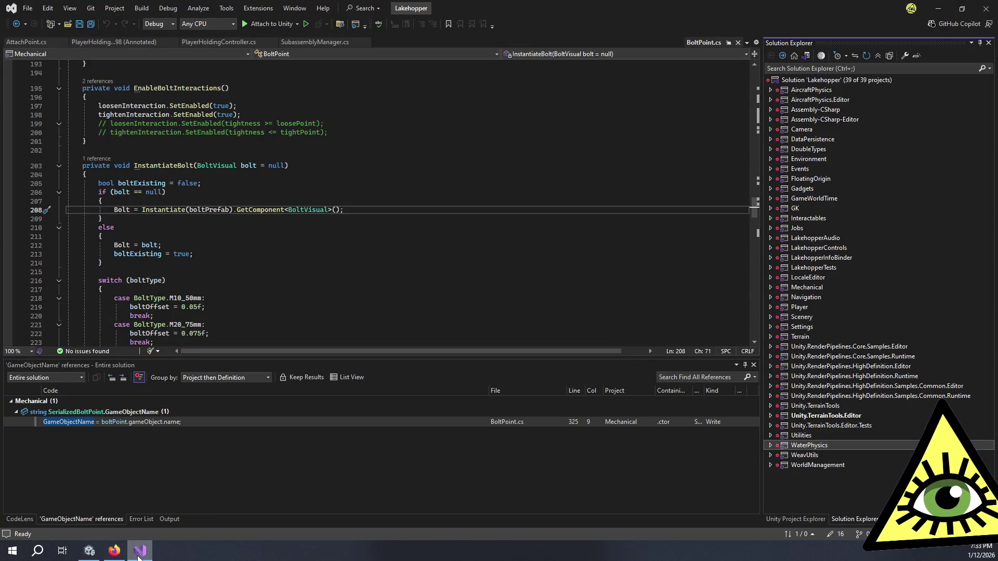
{"action": "left_click", "coordinate": [89, 552]}
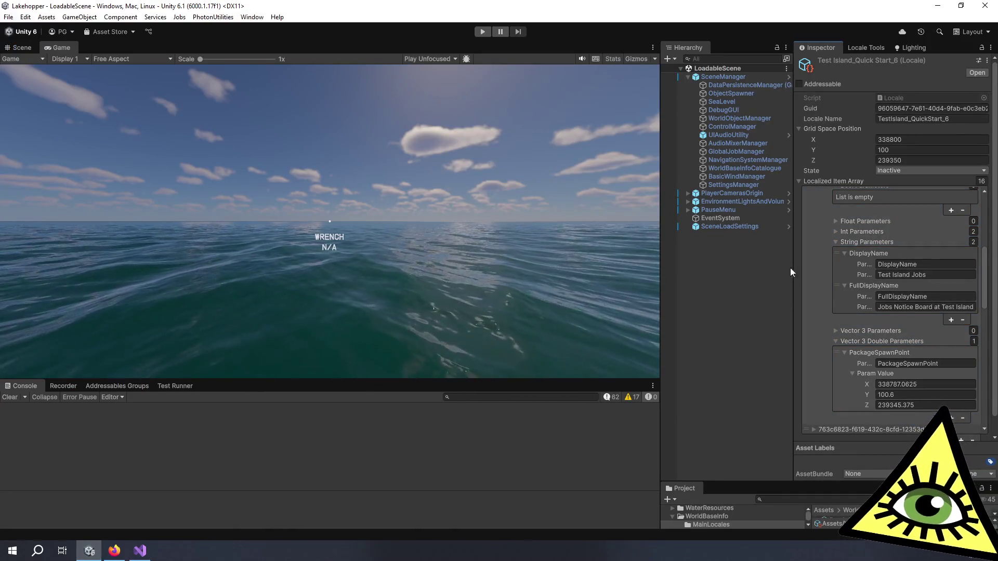
Open the TestIsland_Locale_wSAMs locale and give its item array more room
{"action": "left_click_drag", "start_coordinate": [835, 491], "coordinate": [836, 264]}
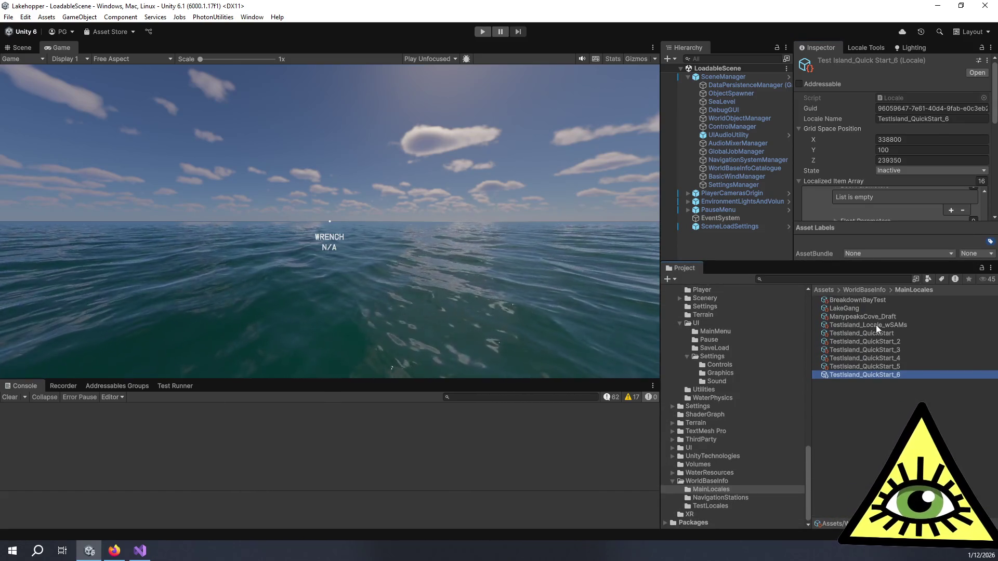
{"action": "left_click", "coordinate": [875, 325]}
{"action": "left_click_drag", "start_coordinate": [875, 263], "coordinate": [875, 466]}
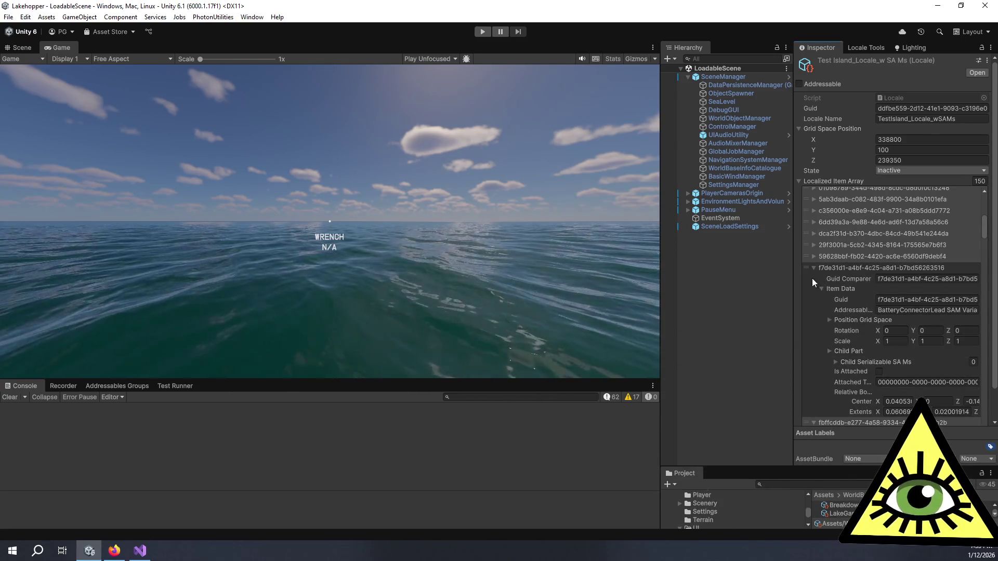
Collapse entries f7de31d1, fbffcddb, d461c87f, 03784e0b, a9de92ac, cfc4bf58, 4b256054 and e9f5e787
{"action": "left_click", "coordinate": [813, 267]}
{"action": "left_click", "coordinate": [814, 279]}
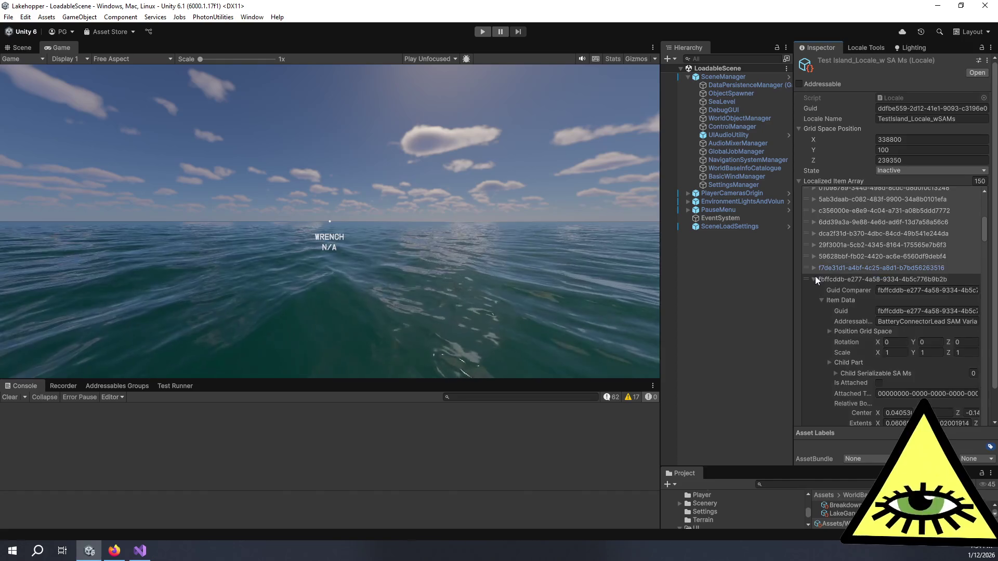
{"action": "left_click", "coordinate": [814, 280]}
{"action": "left_click", "coordinate": [815, 290]}
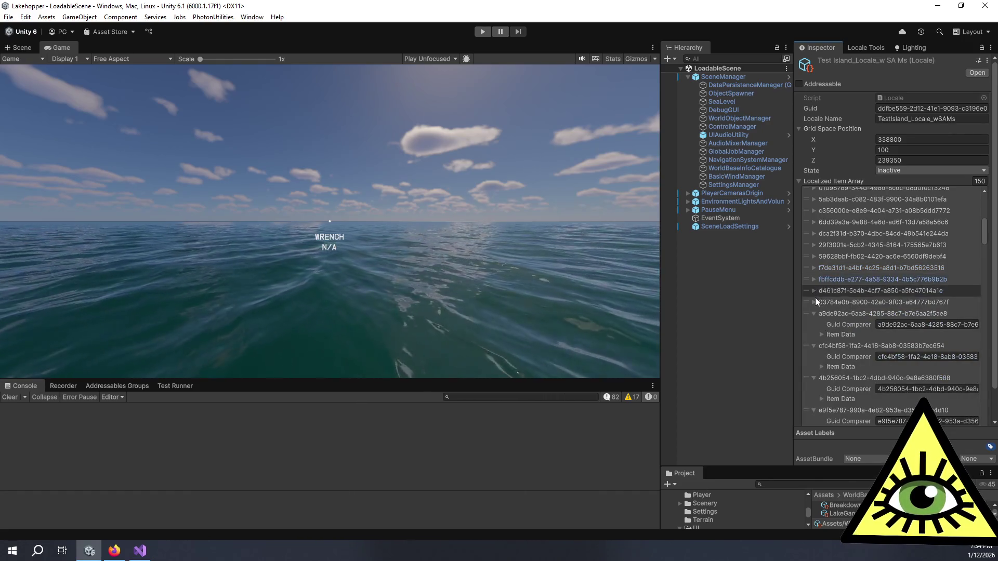
{"action": "left_click", "coordinate": [815, 302]}
{"action": "left_click", "coordinate": [814, 313]}
{"action": "left_click", "coordinate": [813, 323]}
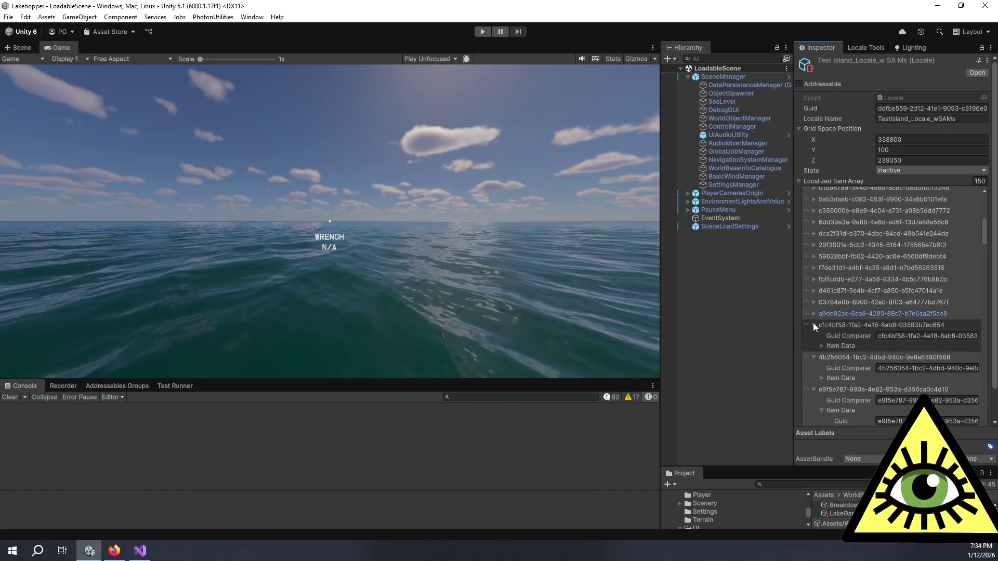
{"action": "left_click", "coordinate": [811, 336]}
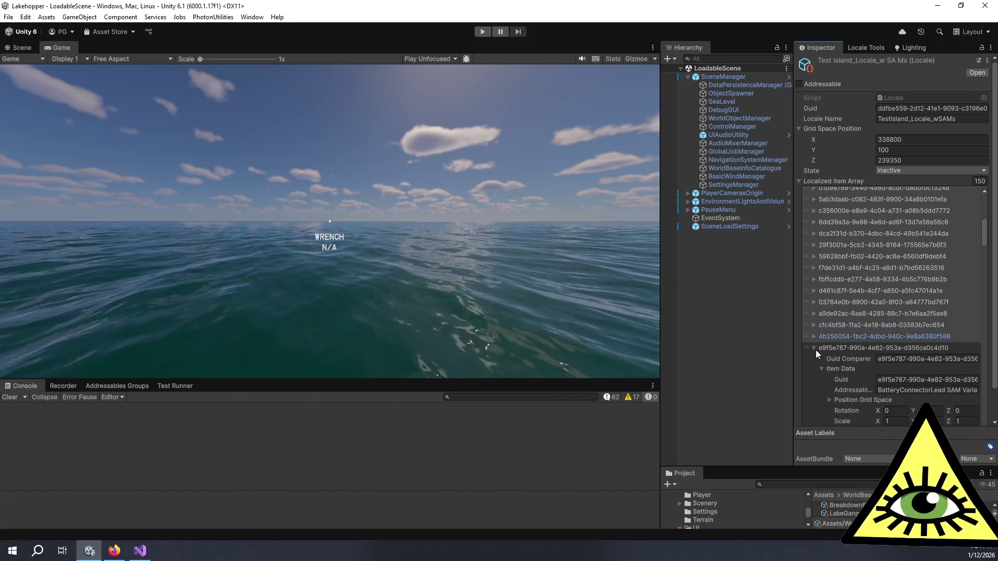
{"action": "left_click", "coordinate": [815, 348]}
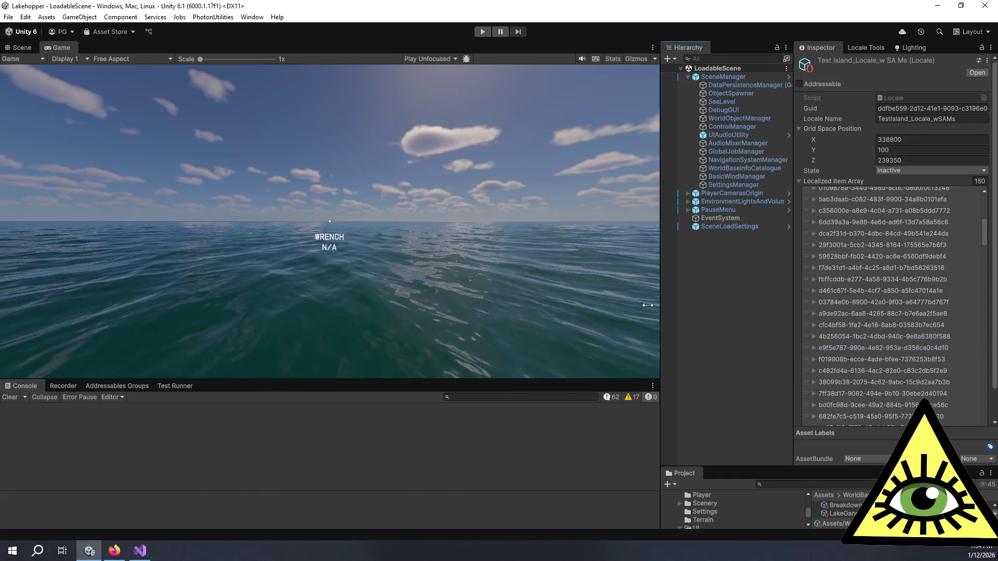
Shrink the Game view to widen the Inspector and peek at entry 52f29557
{"action": "left_click_drag", "start_coordinate": [660, 306], "coordinate": [503, 306]}
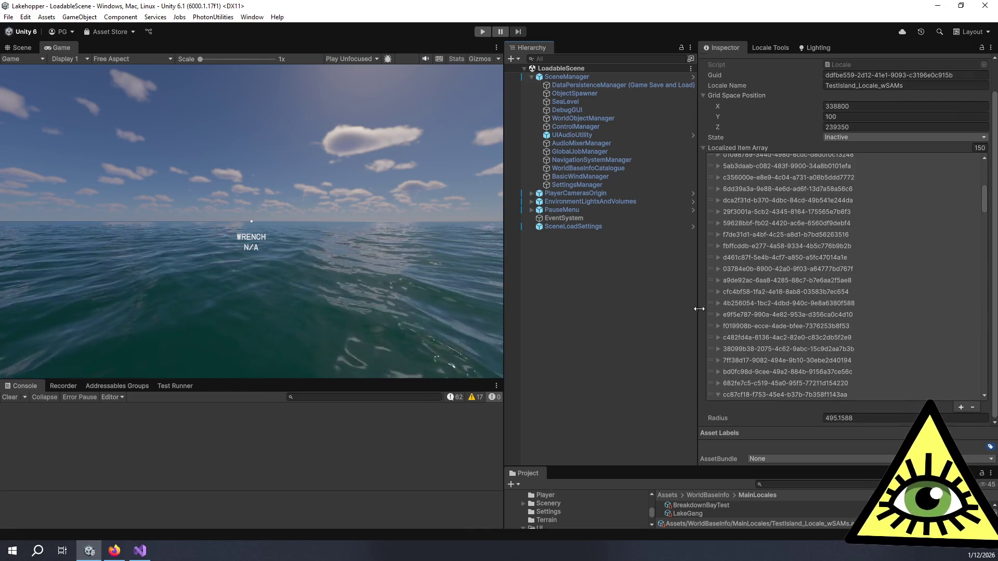
{"action": "scroll", "coordinate": [756, 289], "scroll_direction": "up", "scroll_amount": 5}
{"action": "left_click", "coordinate": [757, 289]}
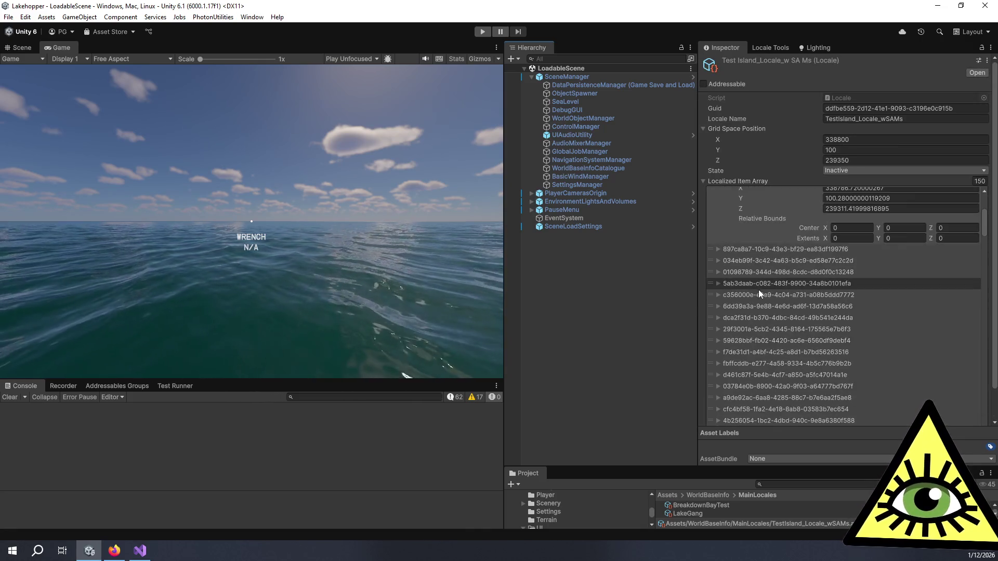
{"action": "scroll", "coordinate": [758, 289], "scroll_direction": "down", "scroll_amount": 2}
{"action": "left_click", "coordinate": [721, 226]}
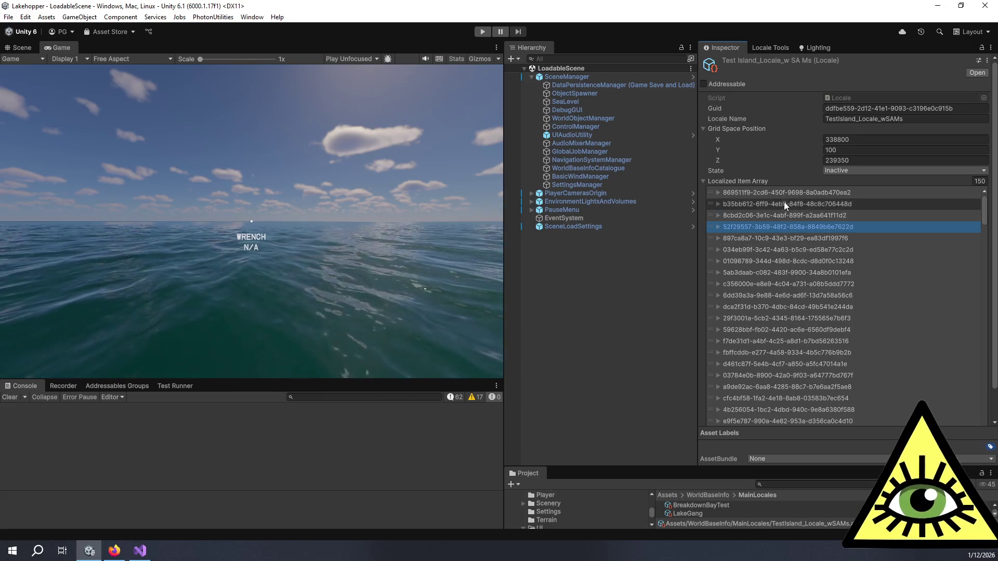
{"action": "left_click", "coordinate": [701, 273]}
{"action": "scroll", "coordinate": [700, 274], "scroll_direction": "down", "scroll_amount": 2}
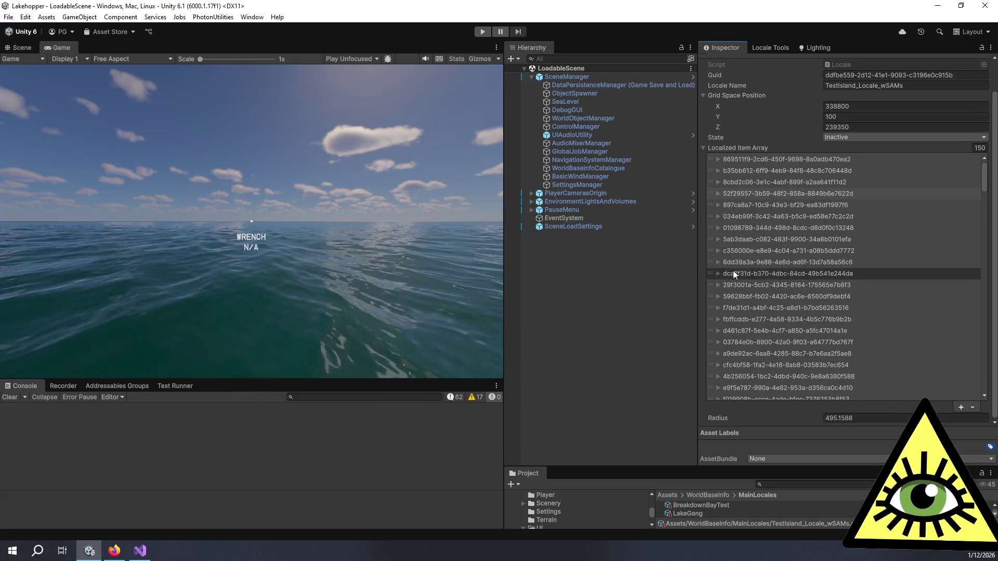
{"action": "scroll", "coordinate": [790, 246], "scroll_direction": "up", "scroll_amount": 2}
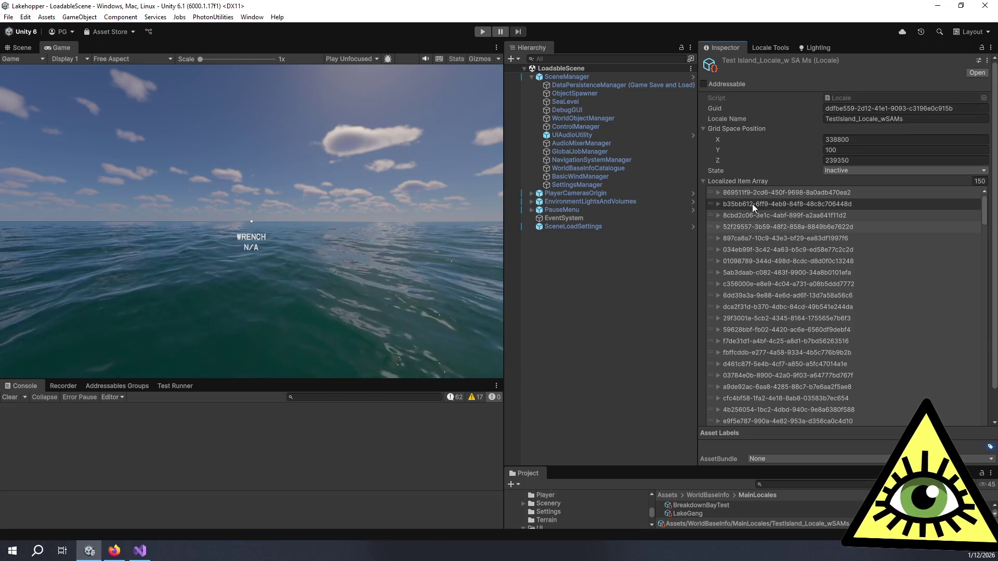
Briefly expand and collapse entries 869511f9, 8cbd2c06, 52f29557 and 897ca8a7
{"action": "left_click", "coordinate": [718, 193]}
{"action": "left_click", "coordinate": [718, 193]}
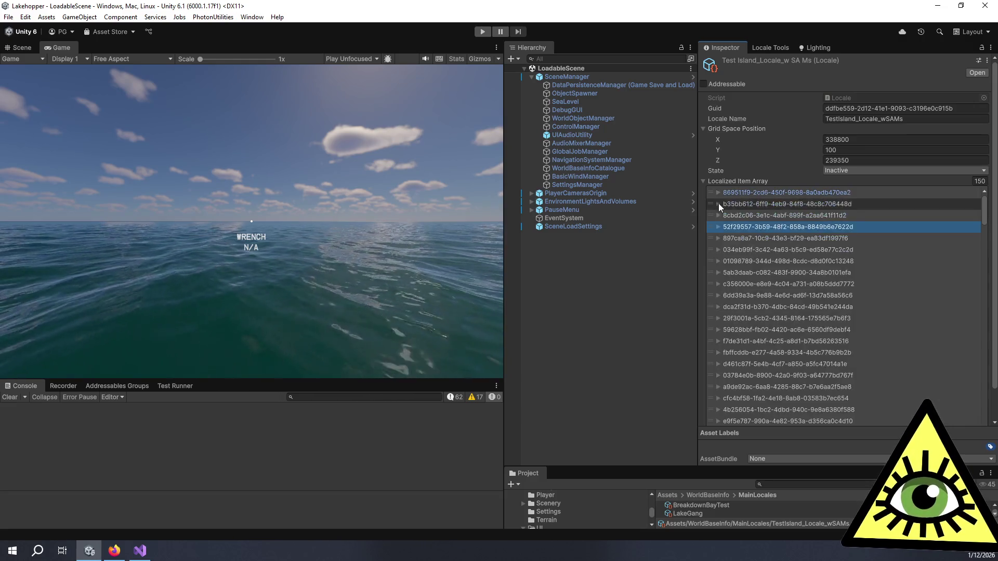
{"action": "left_click", "coordinate": [718, 216]}
{"action": "left_click", "coordinate": [718, 217]}
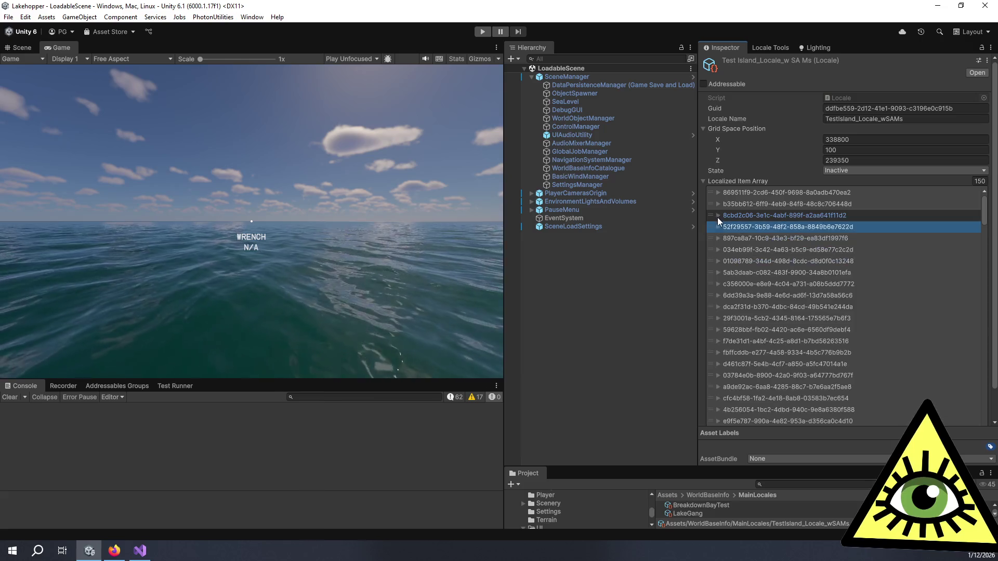
{"action": "left_click", "coordinate": [718, 225]}
{"action": "left_click", "coordinate": [718, 225]}
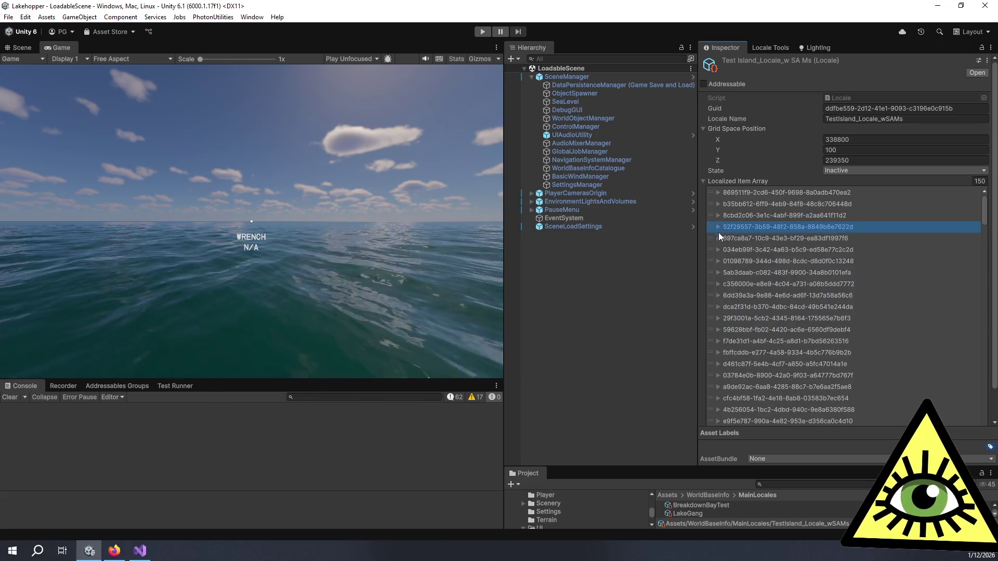
{"action": "left_click", "coordinate": [718, 239]}
{"action": "left_click", "coordinate": [718, 238]}
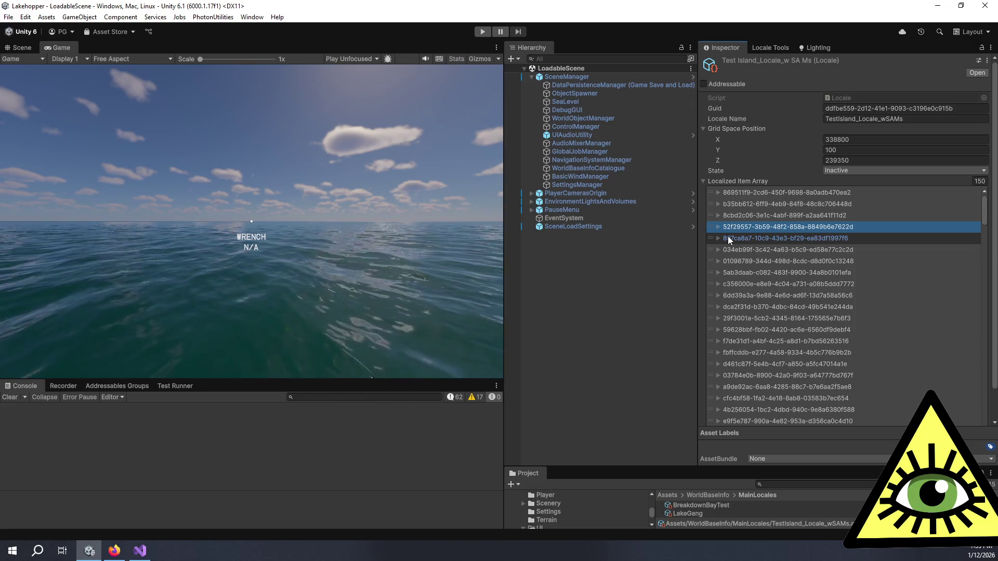
Expand and collapse entries 897ca8a7 and 034eb99f to check their fields
{"action": "left_click", "coordinate": [717, 239]}
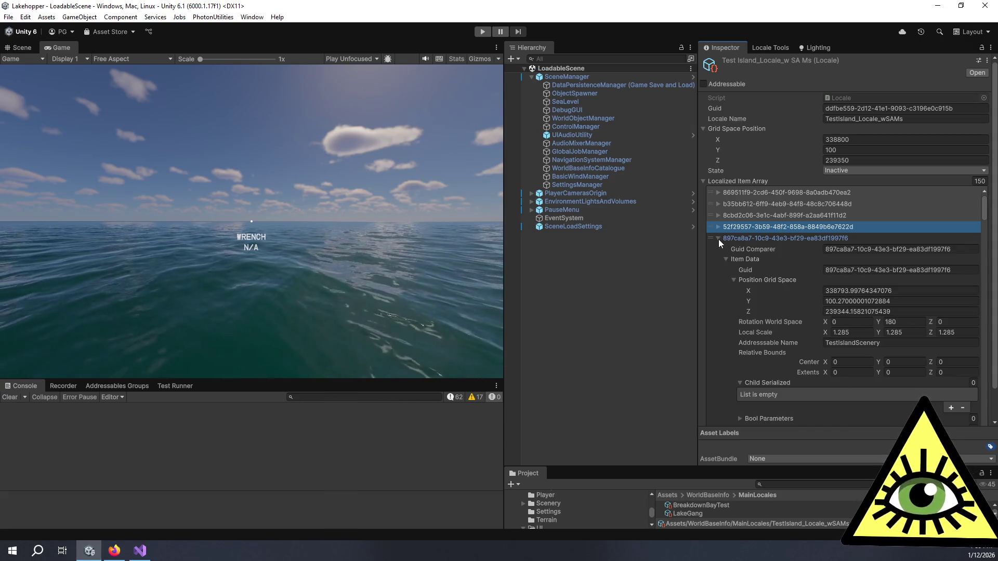
{"action": "left_click", "coordinate": [718, 240]}
{"action": "left_click", "coordinate": [718, 250]}
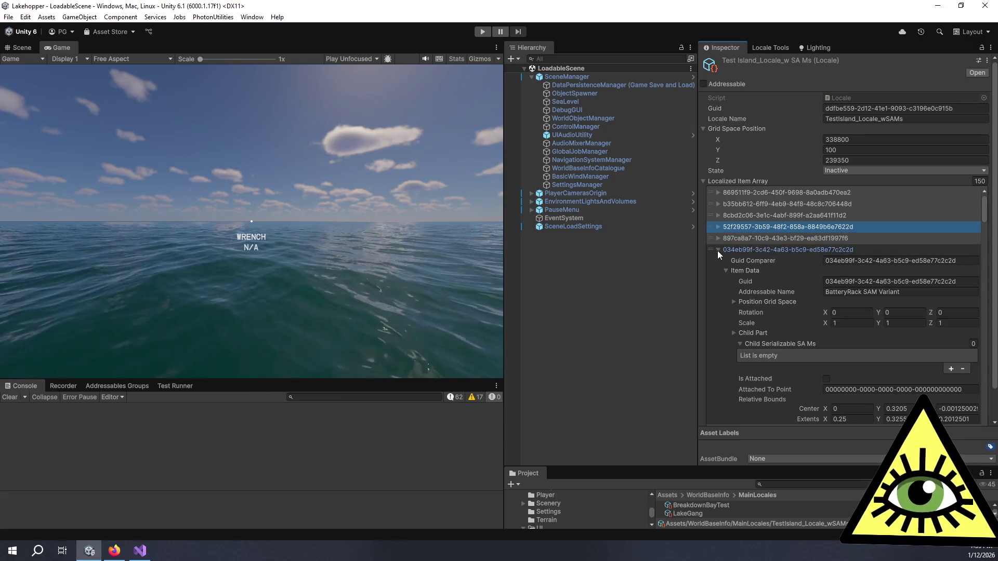
{"action": "left_click", "coordinate": [747, 252]}
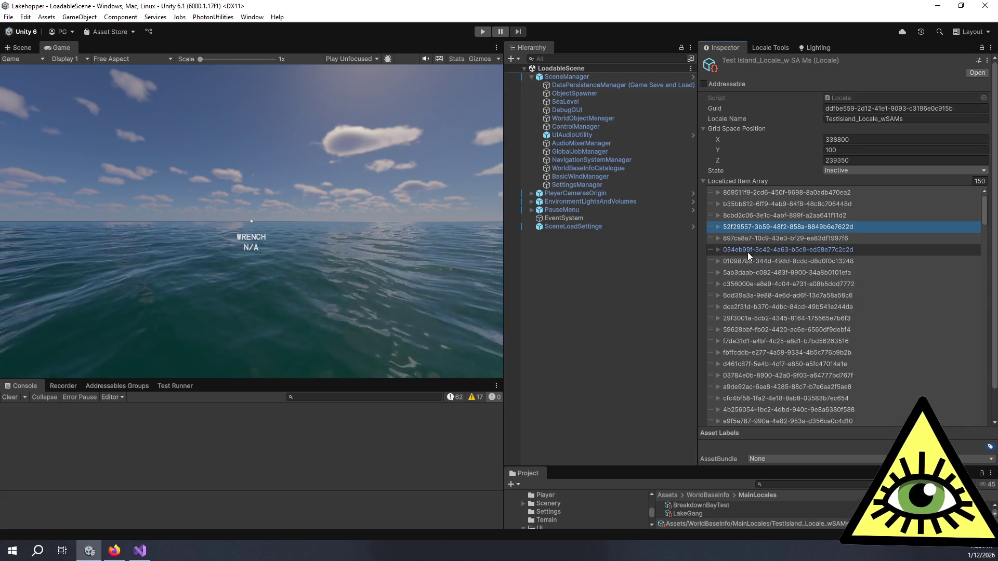
{"action": "left_click", "coordinate": [741, 249]}
{"action": "left_click", "coordinate": [882, 251]}
{"action": "left_click", "coordinate": [882, 251]}
{"action": "left_click", "coordinate": [878, 248]}
Recheck entries 897ca8a7 and 034eb99f, then select the 034eb99f row for removal
{"action": "left_click", "coordinate": [871, 237]}
{"action": "left_click", "coordinate": [868, 216]}
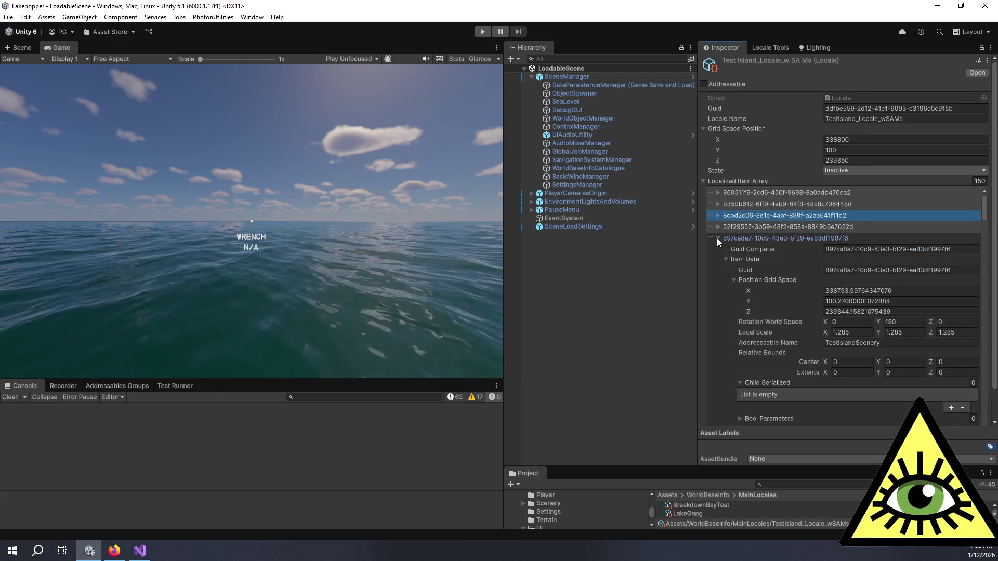
{"action": "left_click", "coordinate": [718, 238]}
{"action": "left_click", "coordinate": [717, 251]}
{"action": "left_click", "coordinate": [719, 252]}
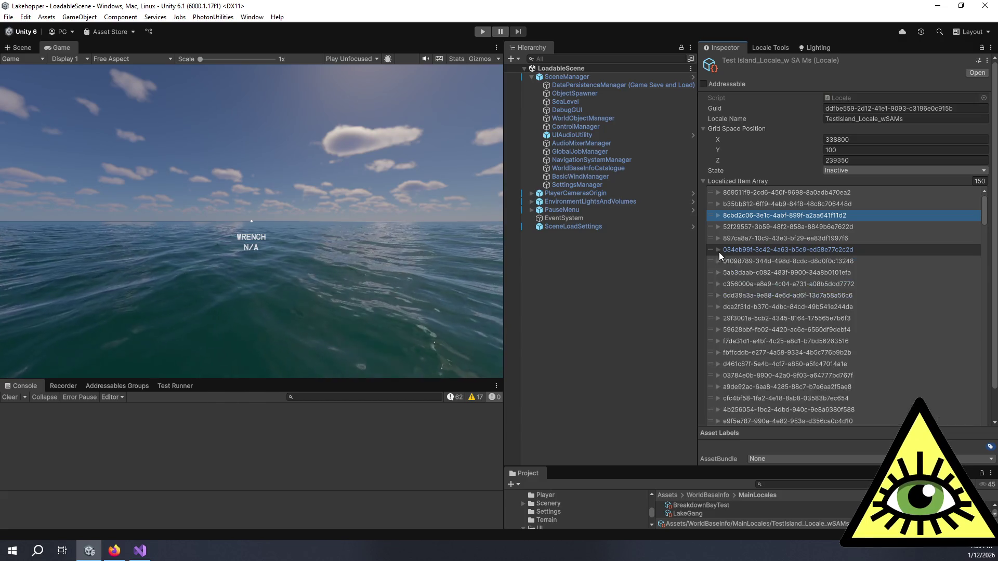
{"action": "left_click", "coordinate": [918, 248]}
{"action": "left_click", "coordinate": [905, 251]}
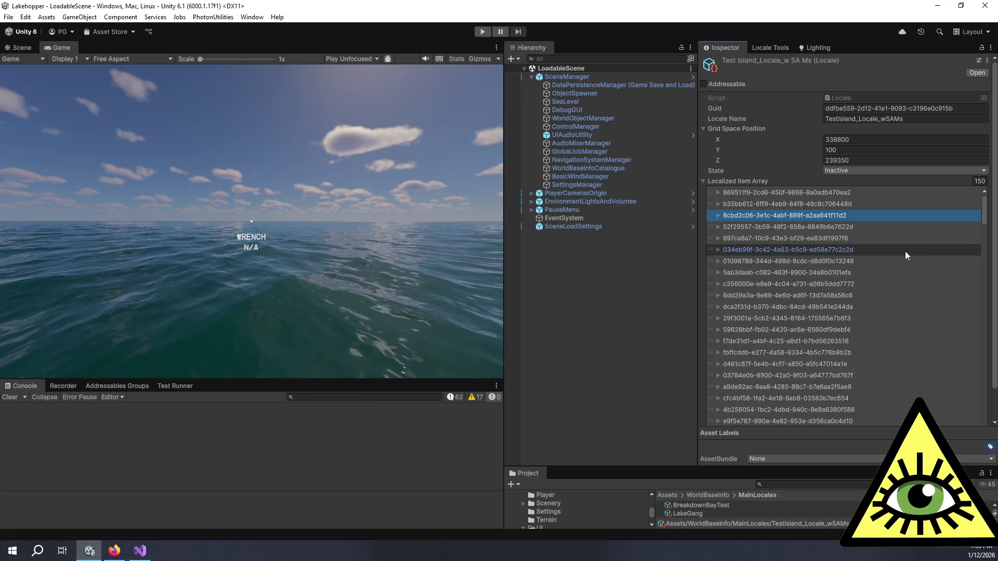
{"action": "left_click", "coordinate": [710, 250]}
{"action": "scroll", "coordinate": [705, 259], "scroll_direction": "down", "scroll_amount": 2}
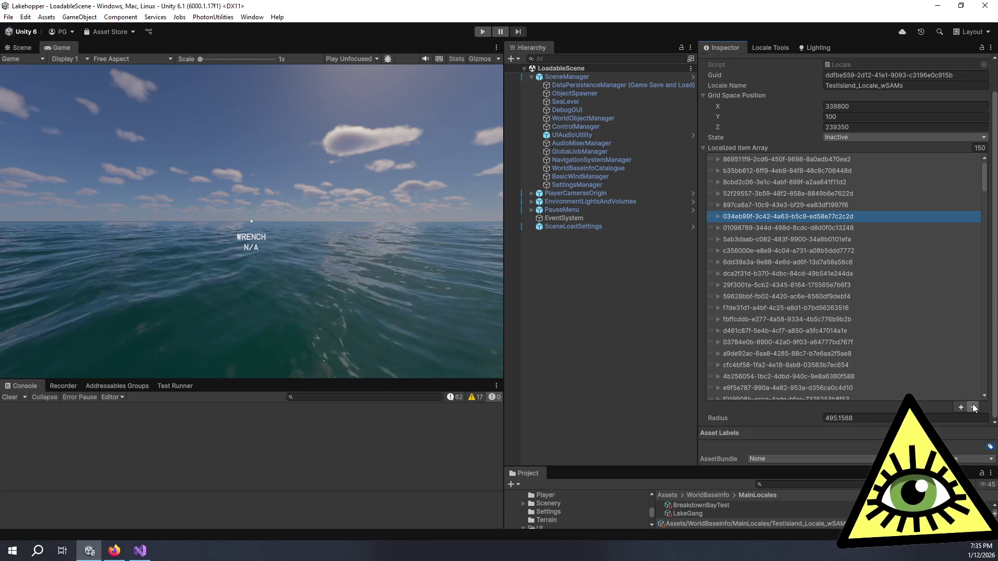
{"action": "left_click", "coordinate": [973, 408]}
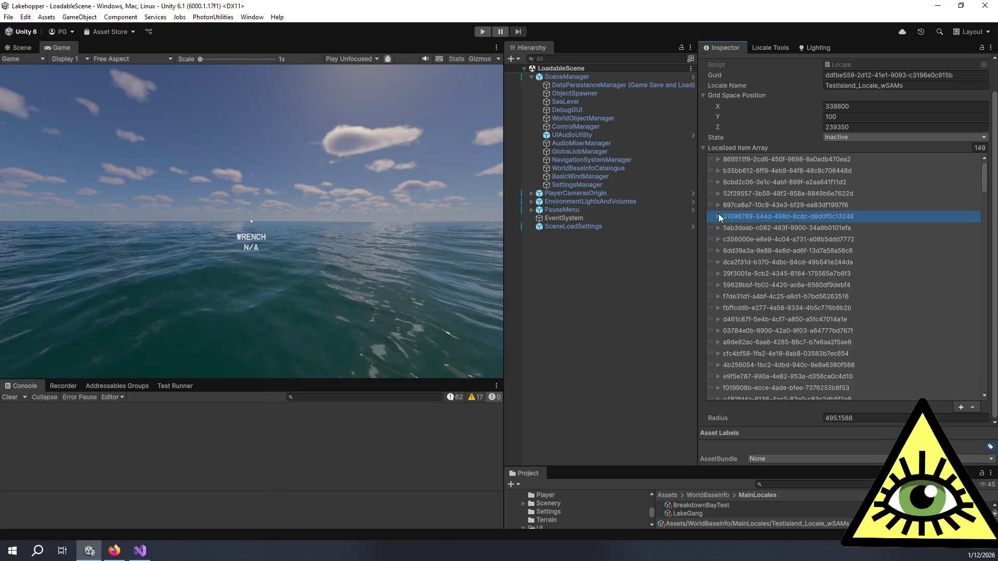
{"action": "left_click", "coordinate": [724, 218]}
{"action": "left_click", "coordinate": [729, 217]}
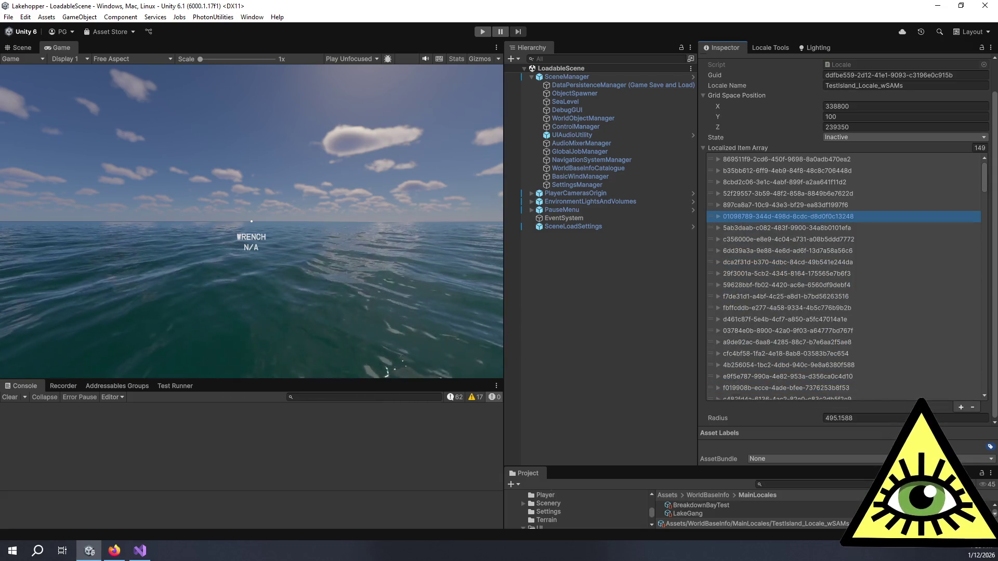
{"action": "left_click", "coordinate": [972, 407]}
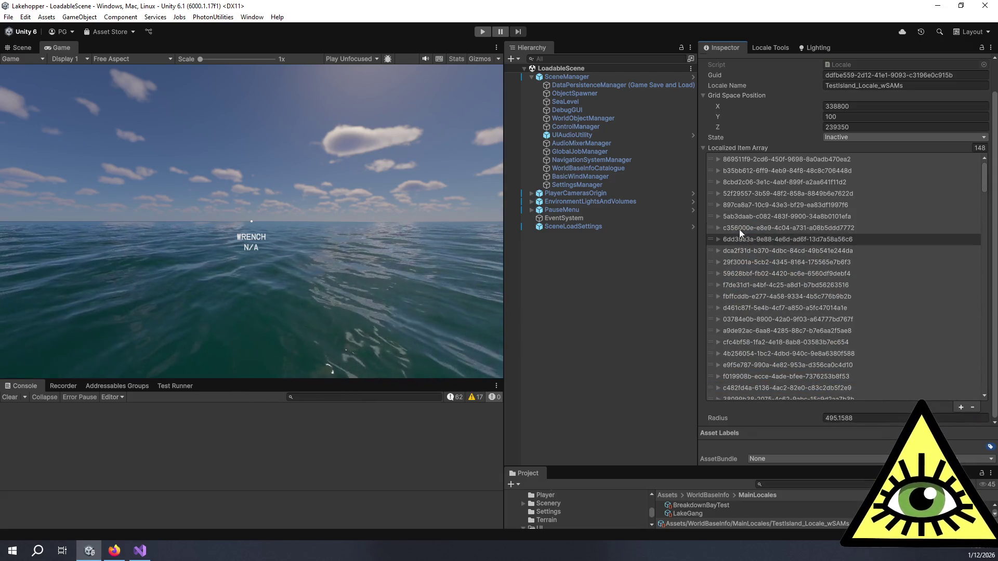
{"action": "left_click", "coordinate": [725, 229]}
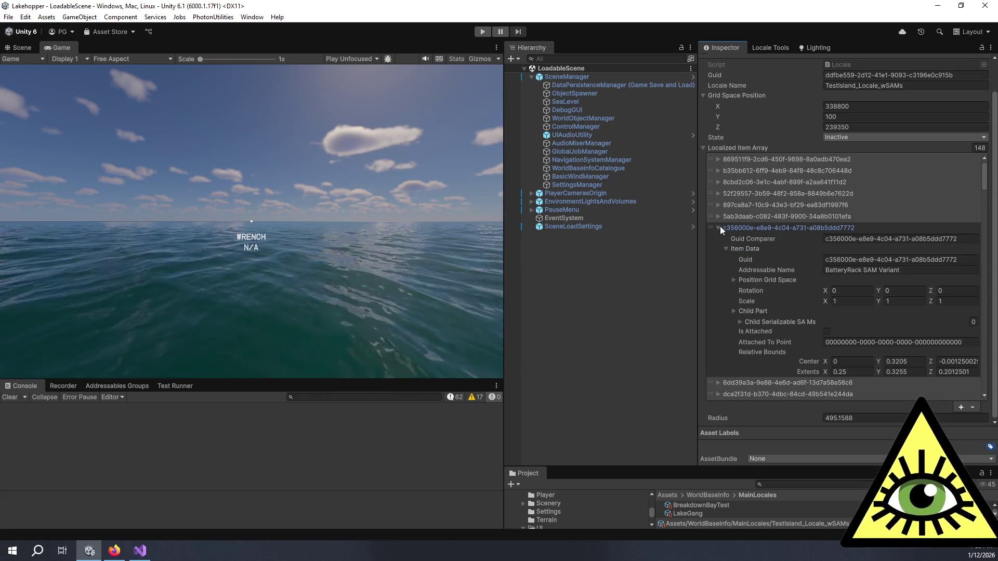
{"action": "left_click", "coordinate": [719, 227]}
{"action": "left_click", "coordinate": [720, 238]}
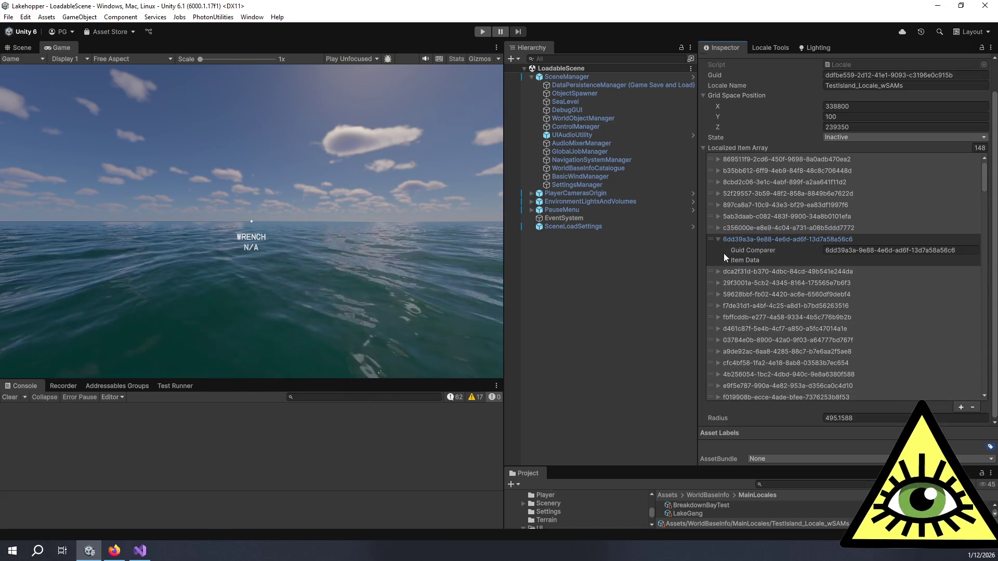
{"action": "left_click", "coordinate": [725, 259]}
{"action": "left_click", "coordinate": [748, 241]}
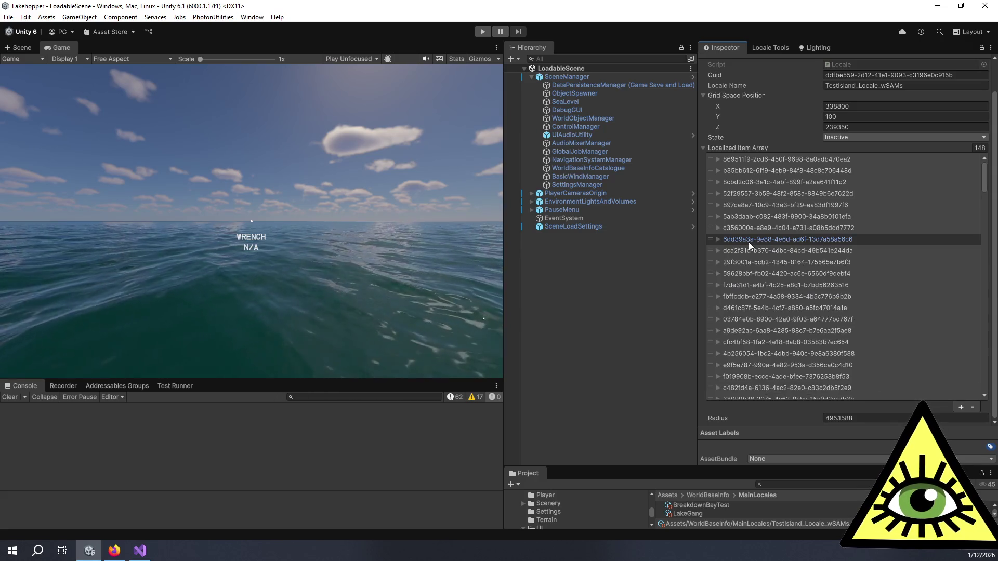
{"action": "left_click", "coordinate": [748, 240]}
{"action": "left_click", "coordinate": [749, 241]}
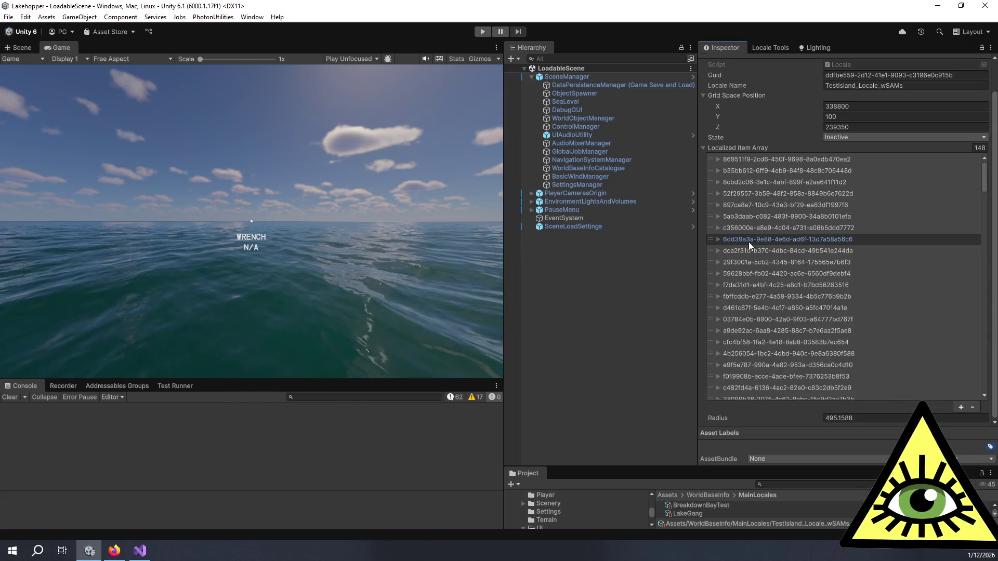
{"action": "left_click", "coordinate": [972, 407]}
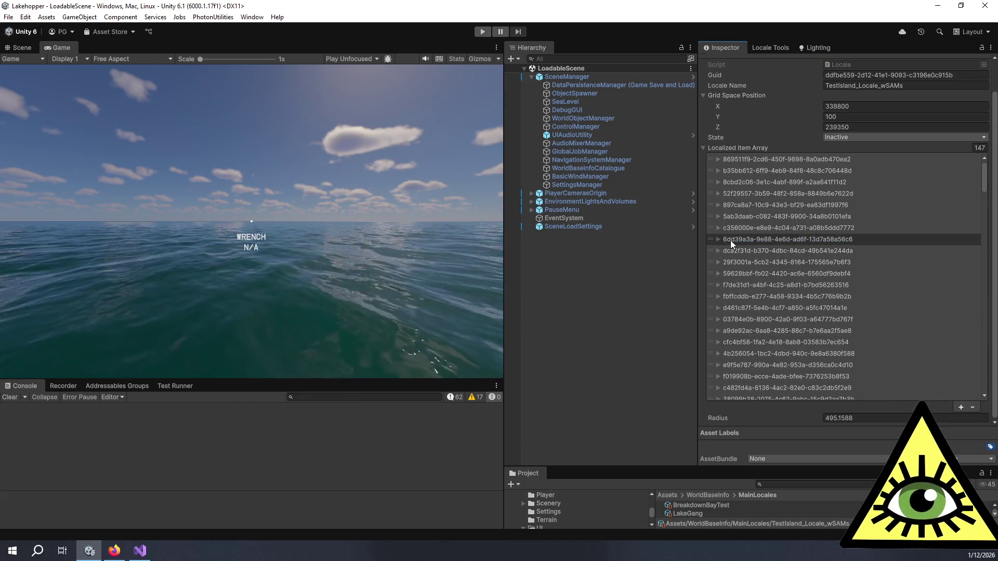
{"action": "left_click", "coordinate": [719, 239]}
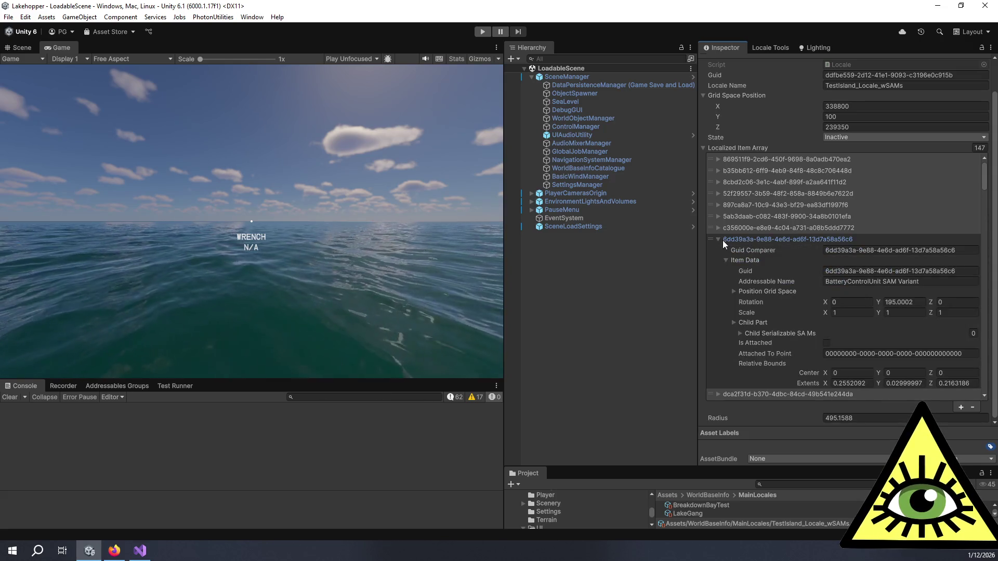
{"action": "left_click", "coordinate": [719, 239]}
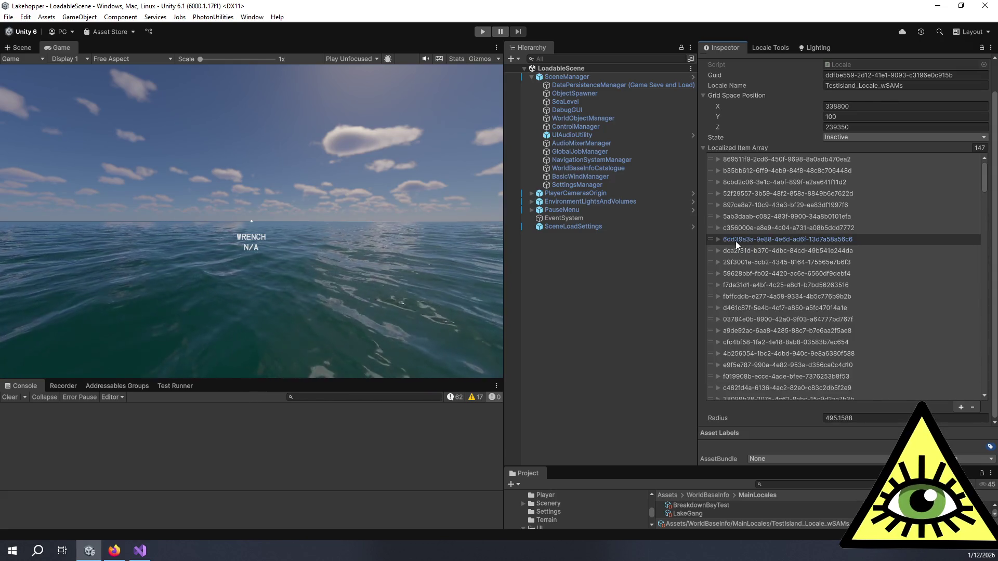
{"action": "left_click", "coordinate": [972, 408]}
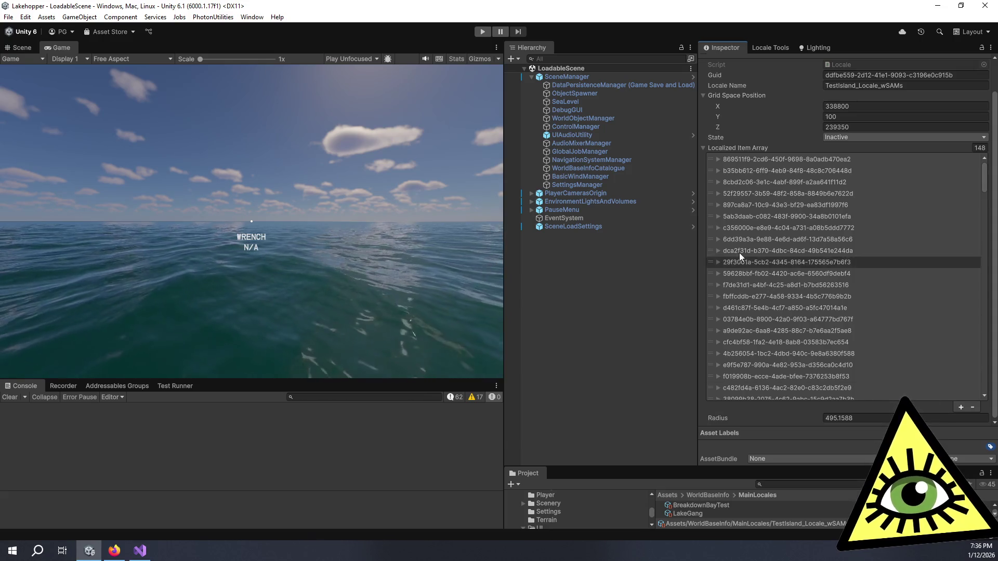
{"action": "left_click", "coordinate": [717, 239]}
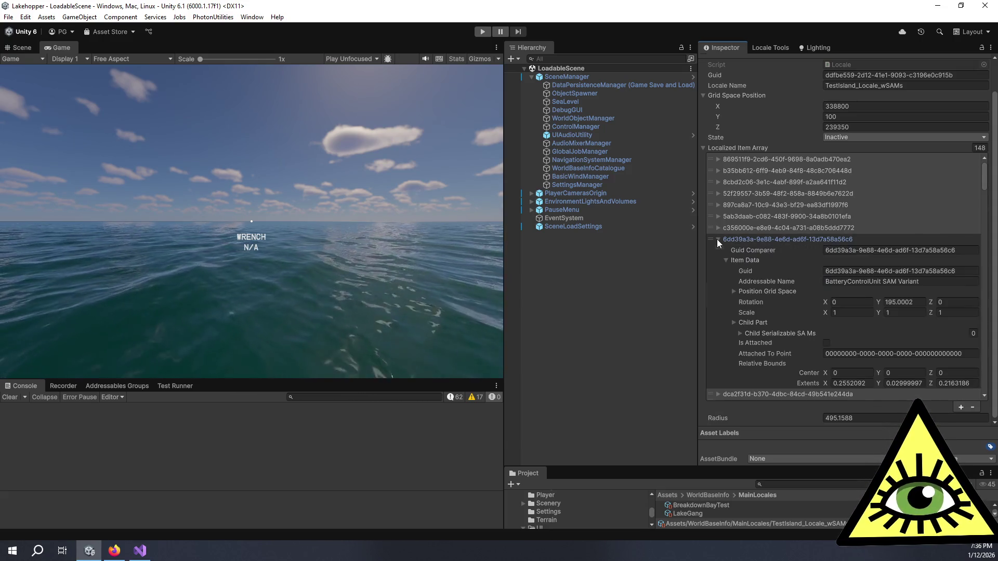
{"action": "left_click", "coordinate": [717, 239]}
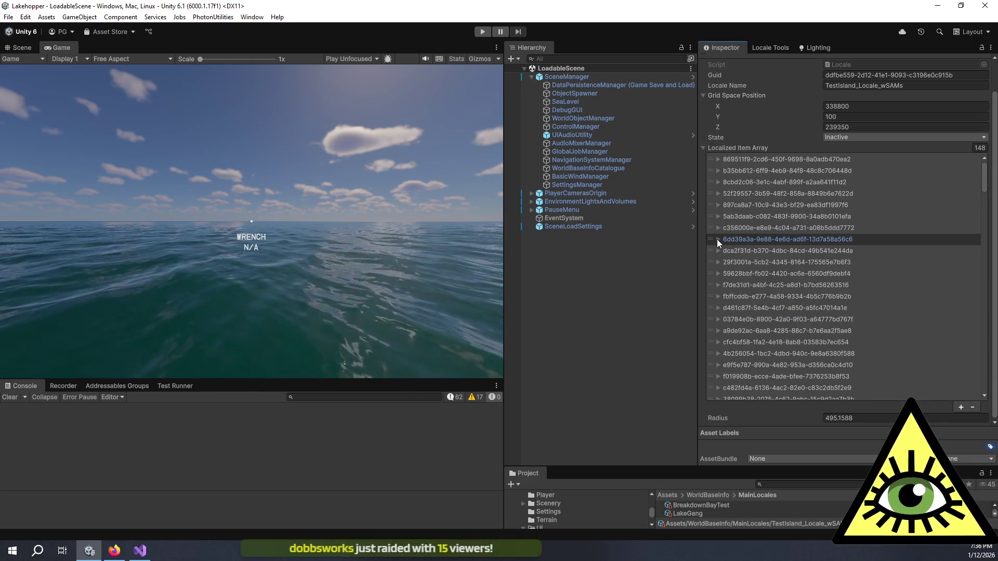
{"action": "left_click", "coordinate": [710, 240]}
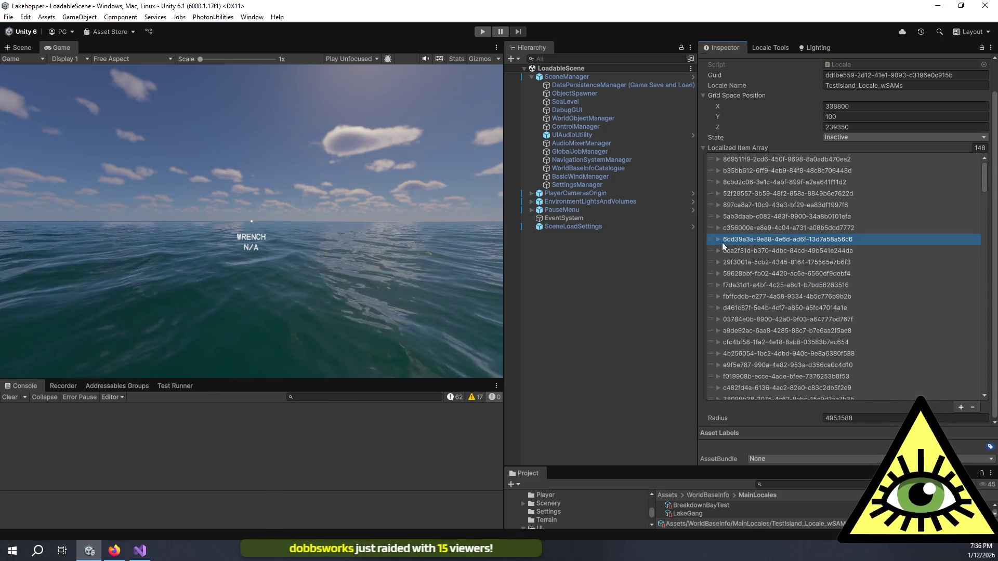
{"action": "left_click", "coordinate": [717, 239]}
{"action": "left_click", "coordinate": [718, 239]}
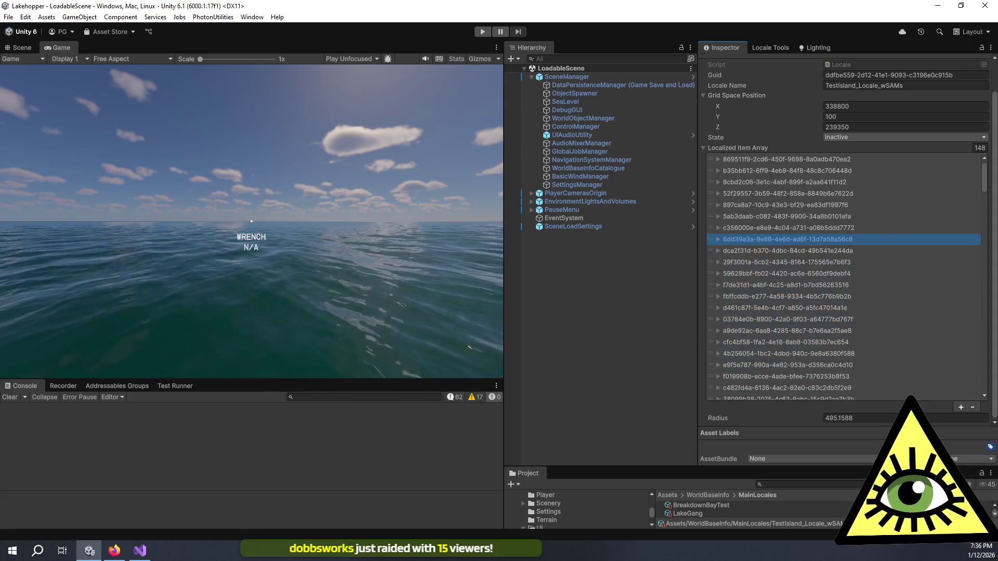
{"action": "left_click", "coordinate": [429, 345]}
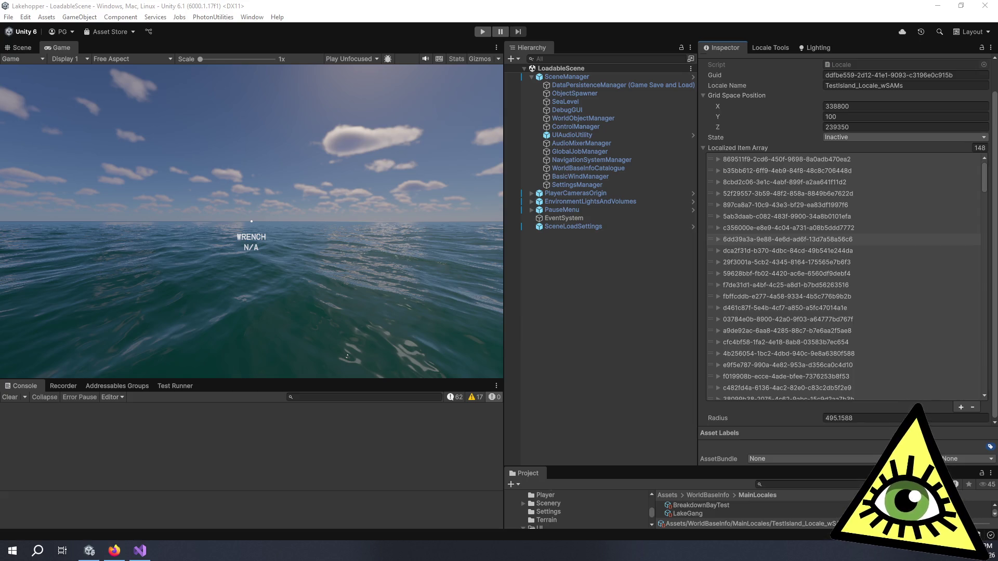
Alt+Tab from Unity to the Firefox window showing kenney.nl/assets
{"action": "key", "text": "alt+Tab"}
Open Development Essentials in a background tab and page through to page 3
{"action": "middle_click", "coordinate": [321, 304]}
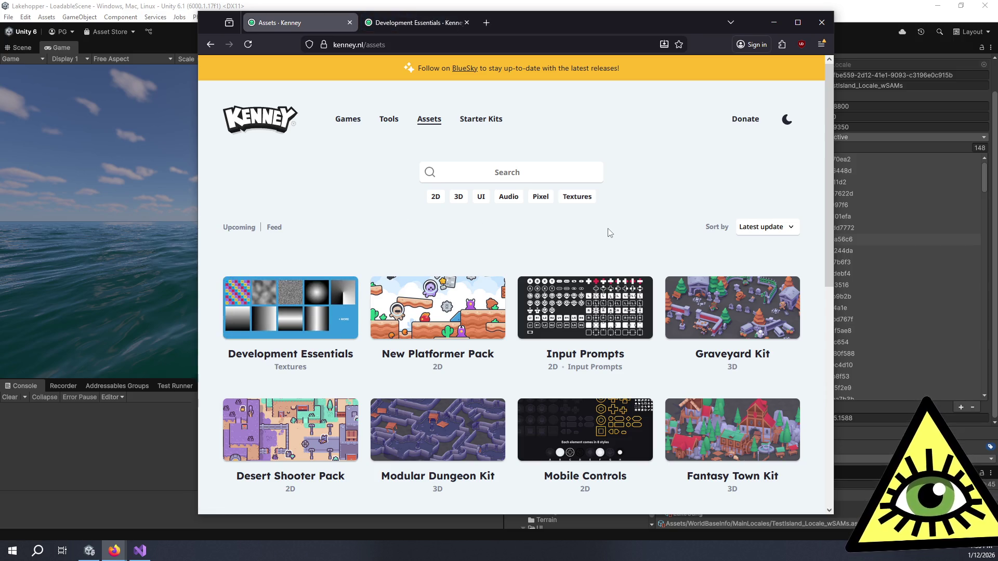
{"action": "scroll", "coordinate": [597, 247], "scroll_direction": "down", "scroll_amount": 5}
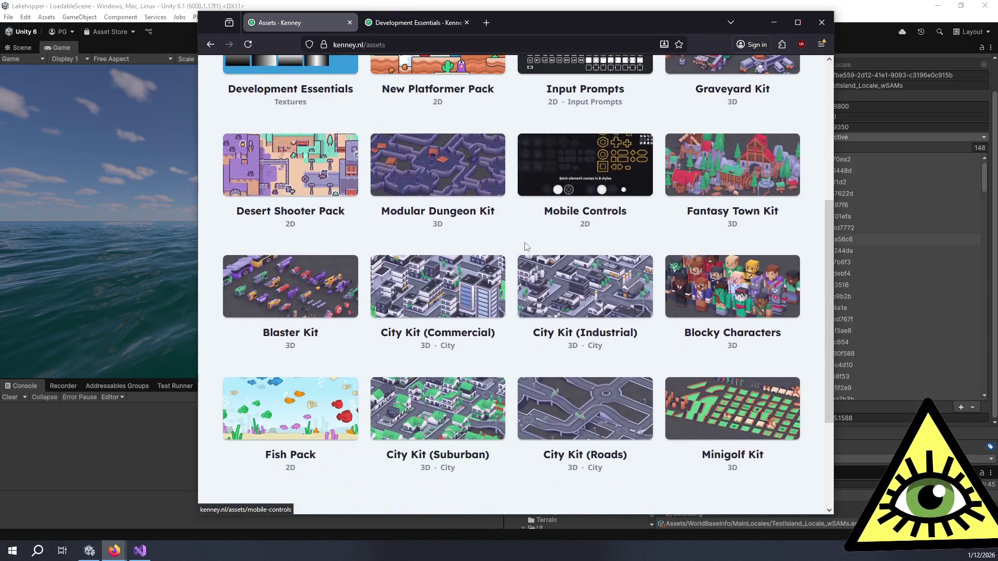
{"action": "scroll", "coordinate": [526, 247], "scroll_direction": "down", "scroll_amount": 3}
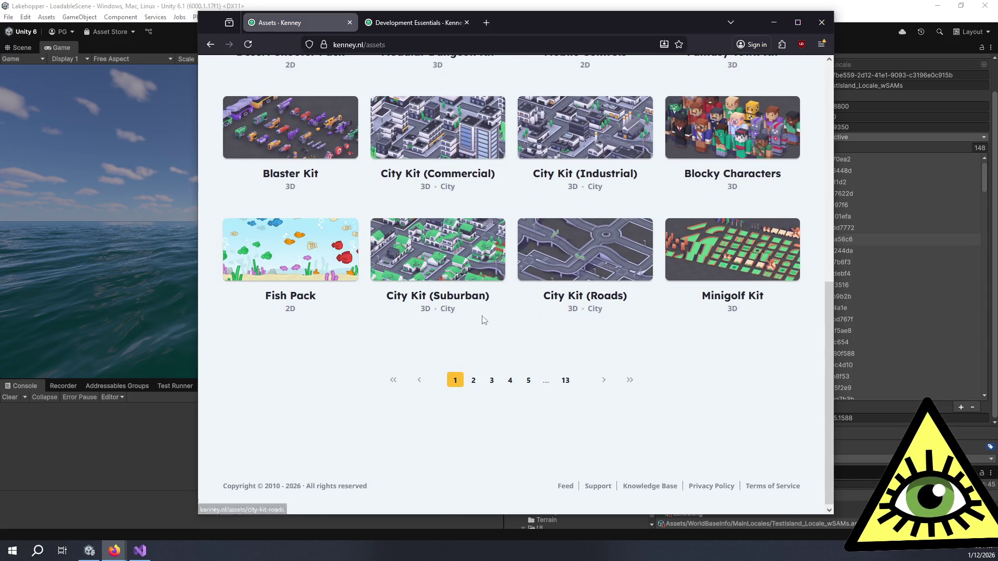
{"action": "left_click", "coordinate": [472, 380]}
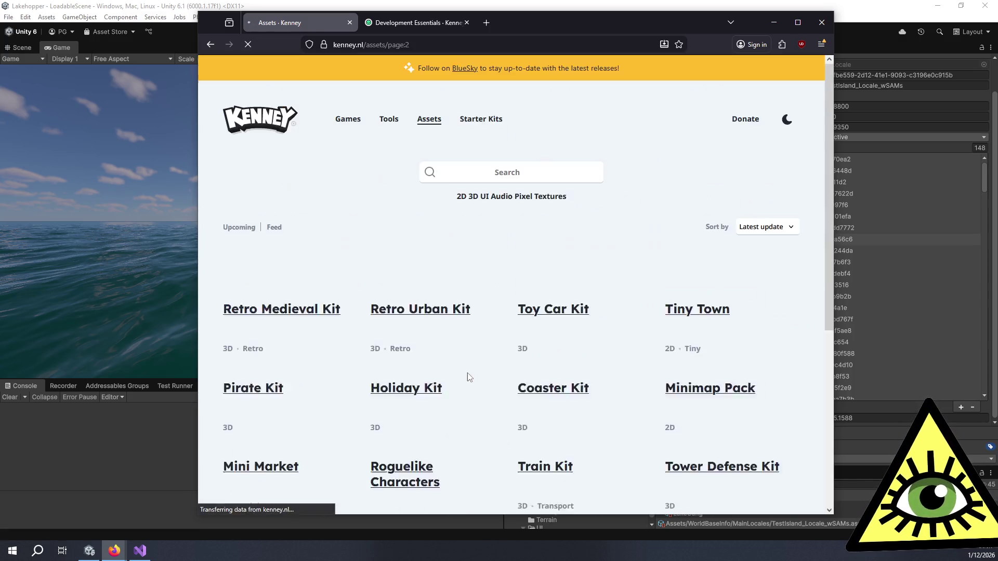
{"action": "scroll", "coordinate": [488, 247], "scroll_direction": "down", "scroll_amount": 3}
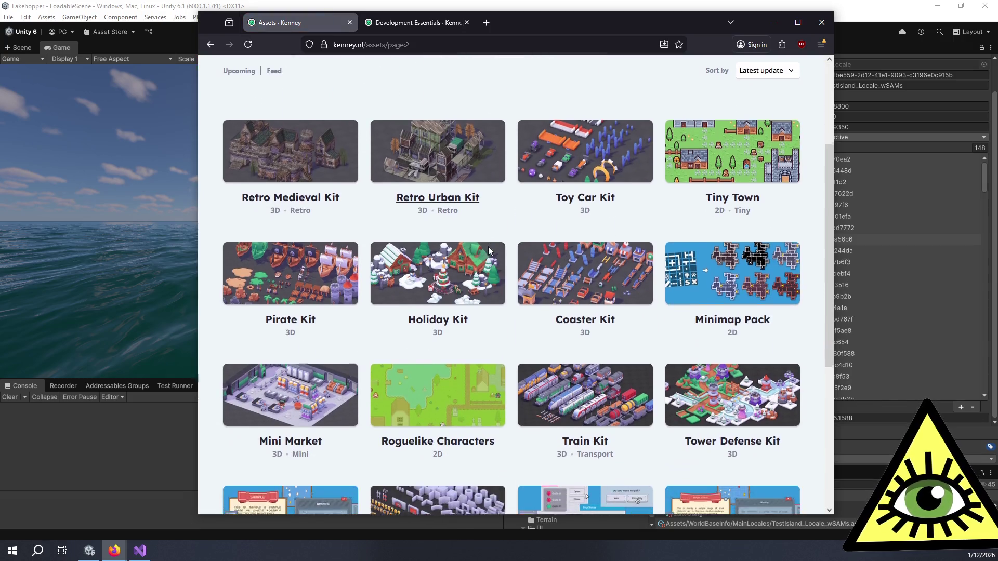
{"action": "scroll", "coordinate": [491, 291], "scroll_direction": "down", "scroll_amount": 3}
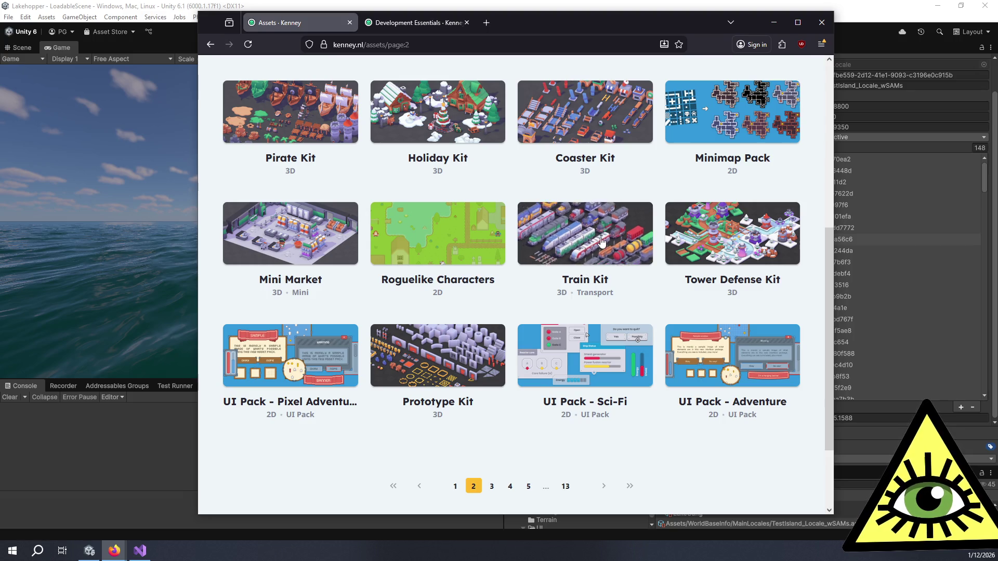
{"action": "left_click", "coordinate": [491, 486]}
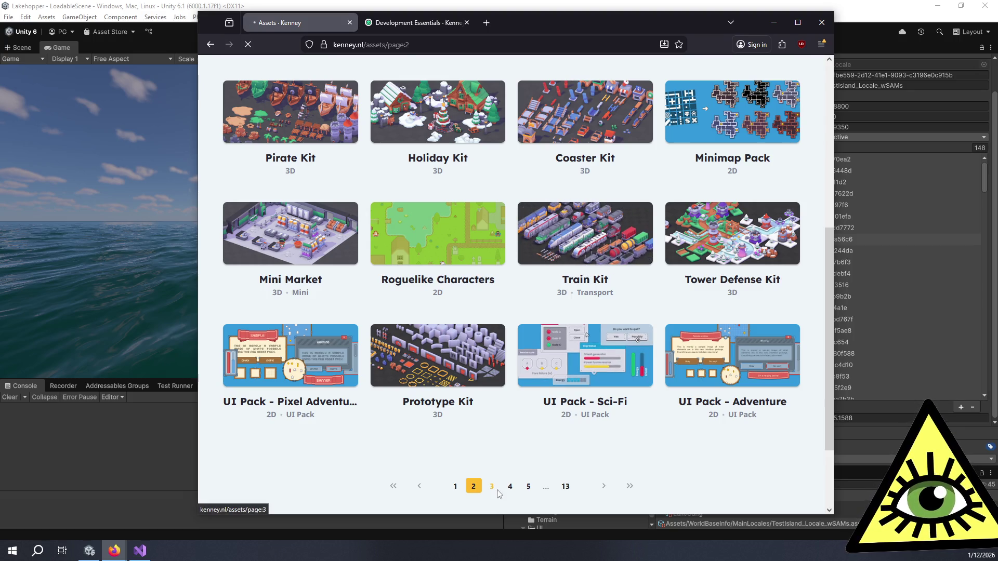
Continue through the asset listing to pages 4, 5 and 6
{"action": "scroll", "coordinate": [525, 399], "scroll_direction": "down", "scroll_amount": 1}
{"action": "scroll", "coordinate": [525, 399], "scroll_direction": "down", "scroll_amount": 5}
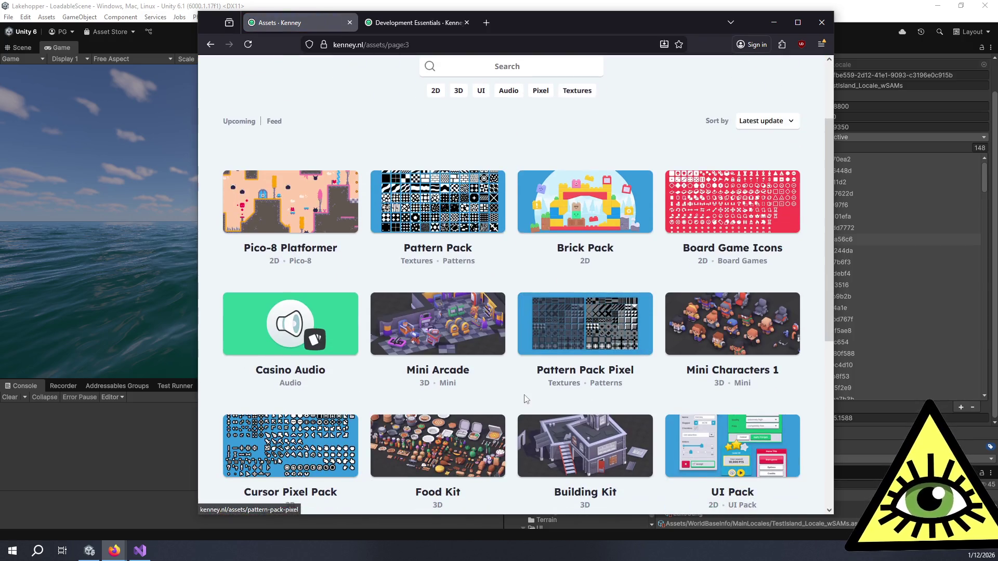
{"action": "scroll", "coordinate": [512, 370], "scroll_direction": "down", "scroll_amount": 2}
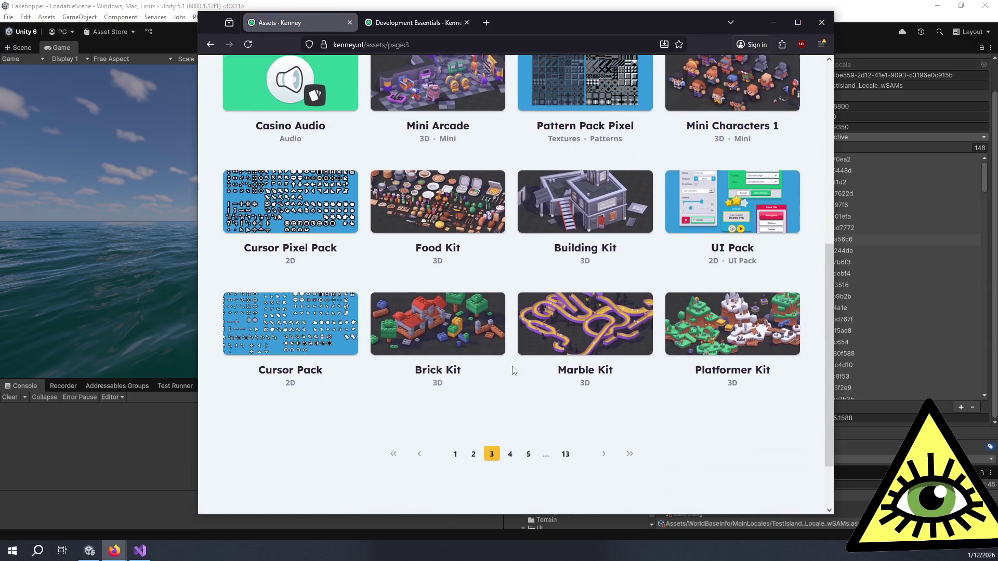
{"action": "left_click", "coordinate": [511, 435]}
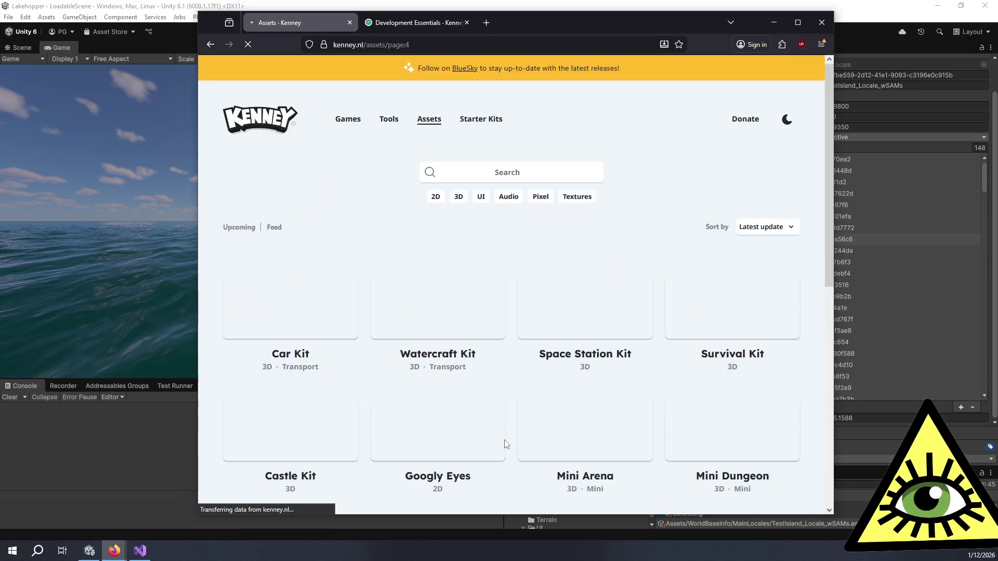
{"action": "scroll", "coordinate": [512, 393], "scroll_direction": "down", "scroll_amount": 2}
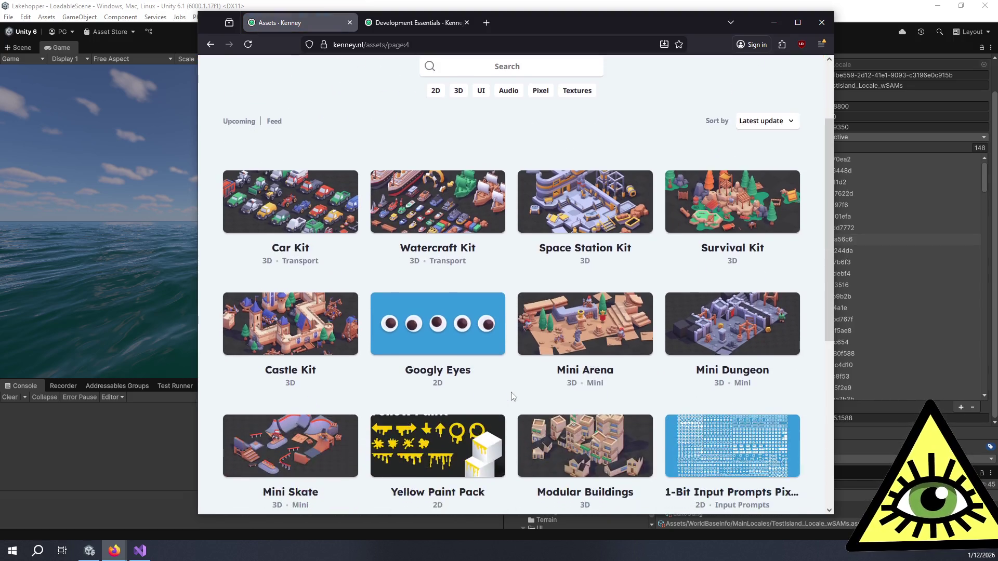
{"action": "scroll", "coordinate": [513, 396], "scroll_direction": "down", "scroll_amount": 4}
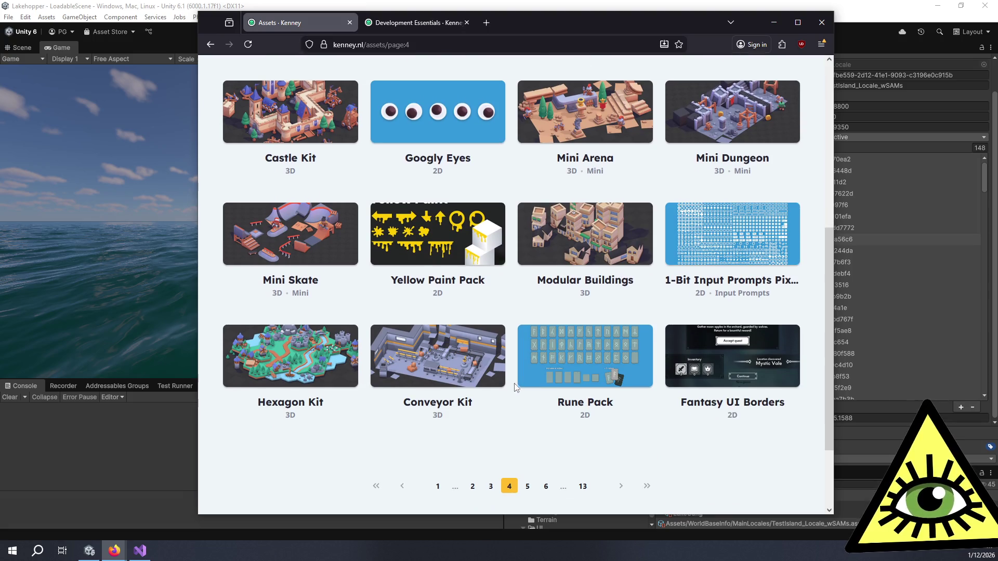
{"action": "left_click", "coordinate": [527, 491]}
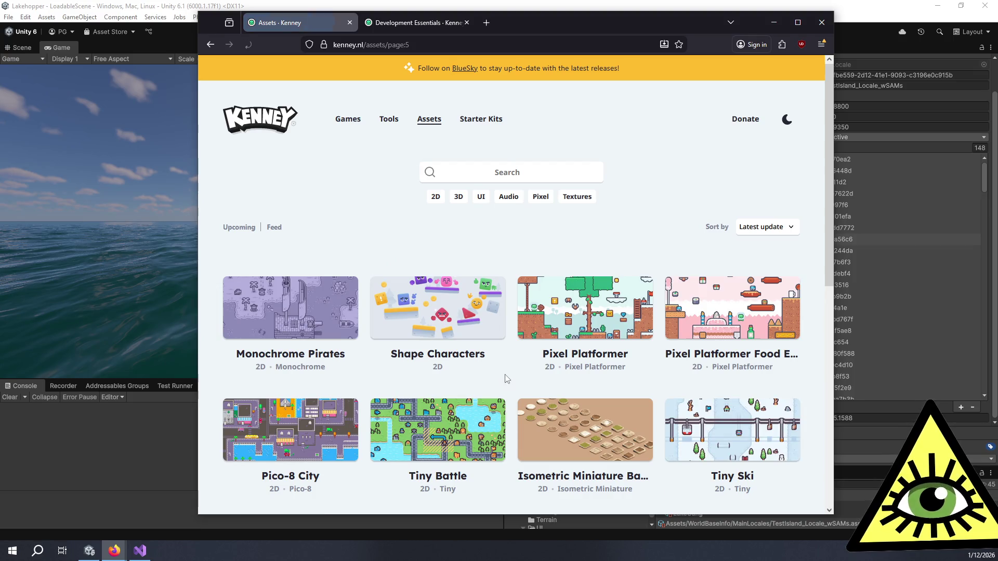
{"action": "scroll", "coordinate": [508, 382], "scroll_direction": "down", "scroll_amount": 2}
{"action": "scroll", "coordinate": [510, 385], "scroll_direction": "down", "scroll_amount": 2}
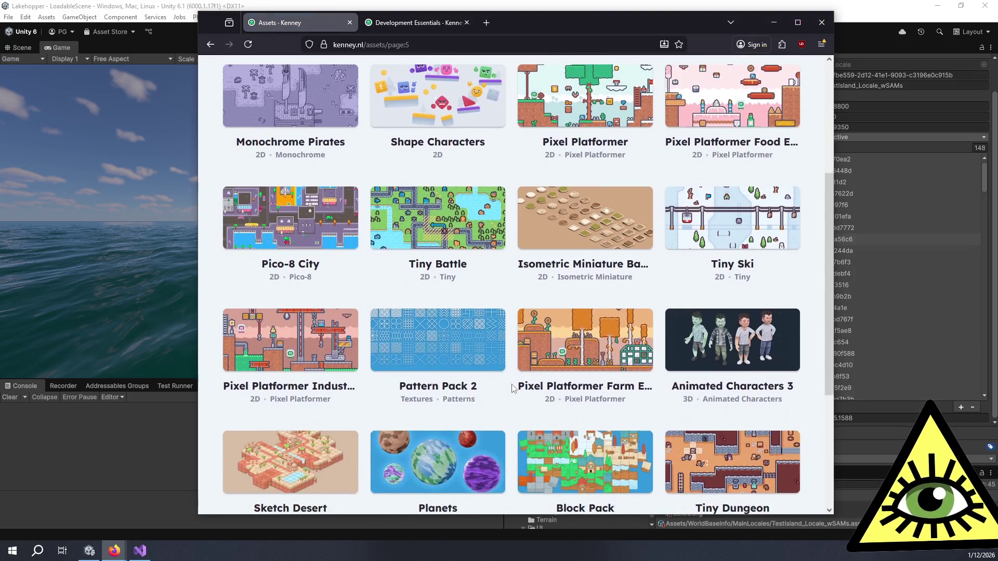
{"action": "scroll", "coordinate": [512, 389], "scroll_direction": "down", "scroll_amount": 1}
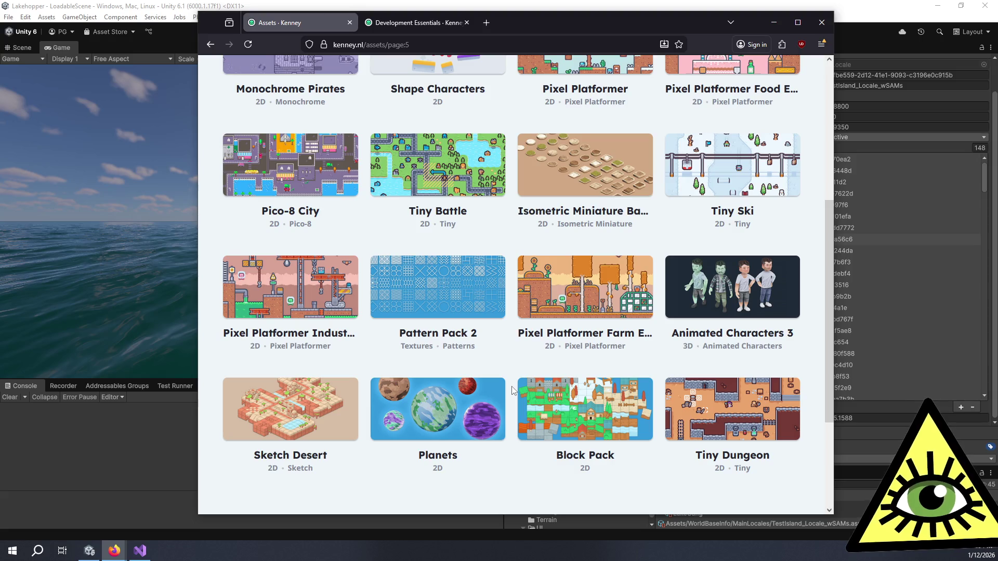
{"action": "scroll", "coordinate": [512, 391], "scroll_direction": "down", "scroll_amount": 2}
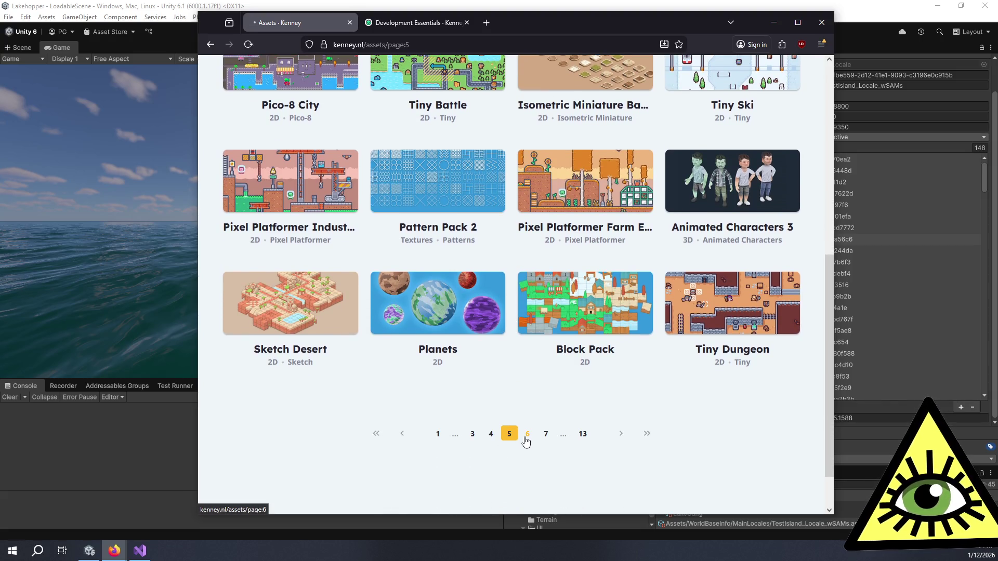
{"action": "left_click", "coordinate": [526, 441]}
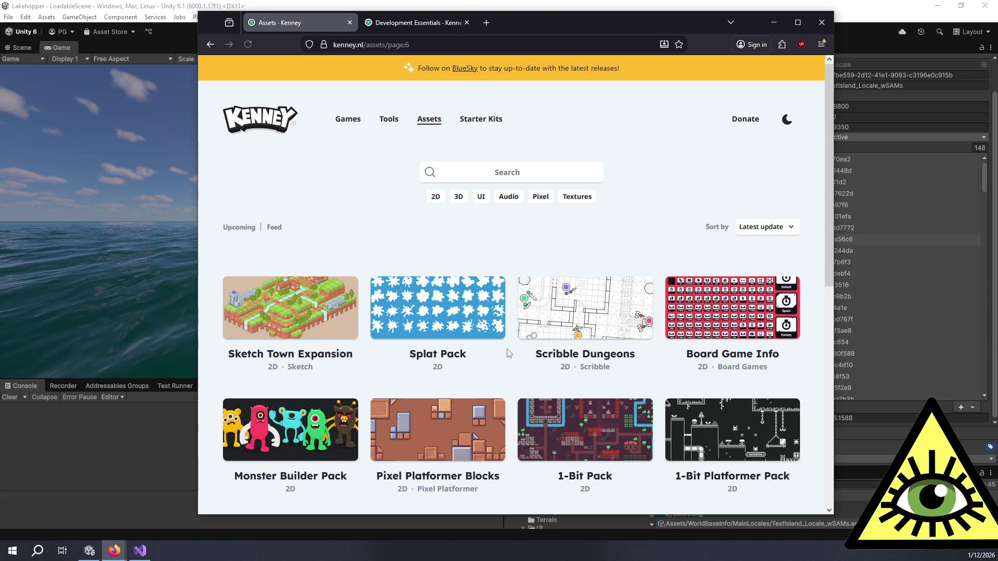
Go to page 7, open Prototype Textures in a background tab, then reach page 8
{"action": "scroll", "coordinate": [509, 354], "scroll_direction": "down", "scroll_amount": 2}
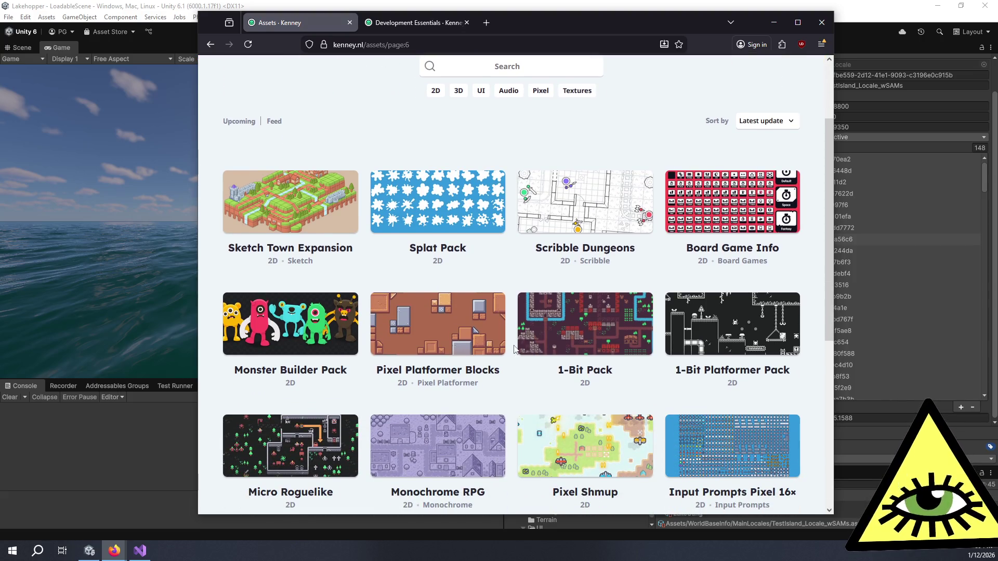
{"action": "scroll", "coordinate": [513, 351], "scroll_direction": "down", "scroll_amount": 2}
{"action": "scroll", "coordinate": [513, 358], "scroll_direction": "down", "scroll_amount": 2}
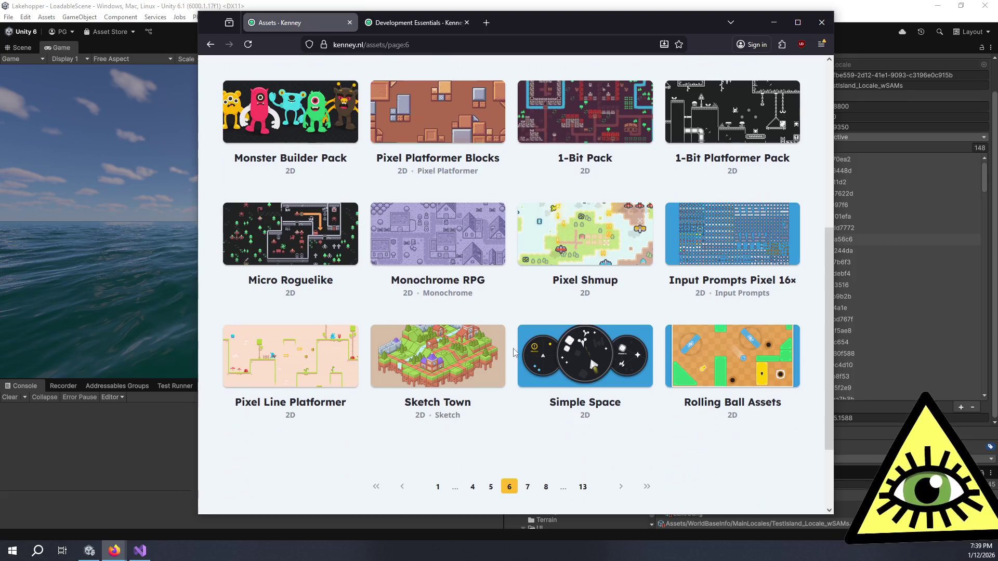
{"action": "left_click", "coordinate": [530, 488]}
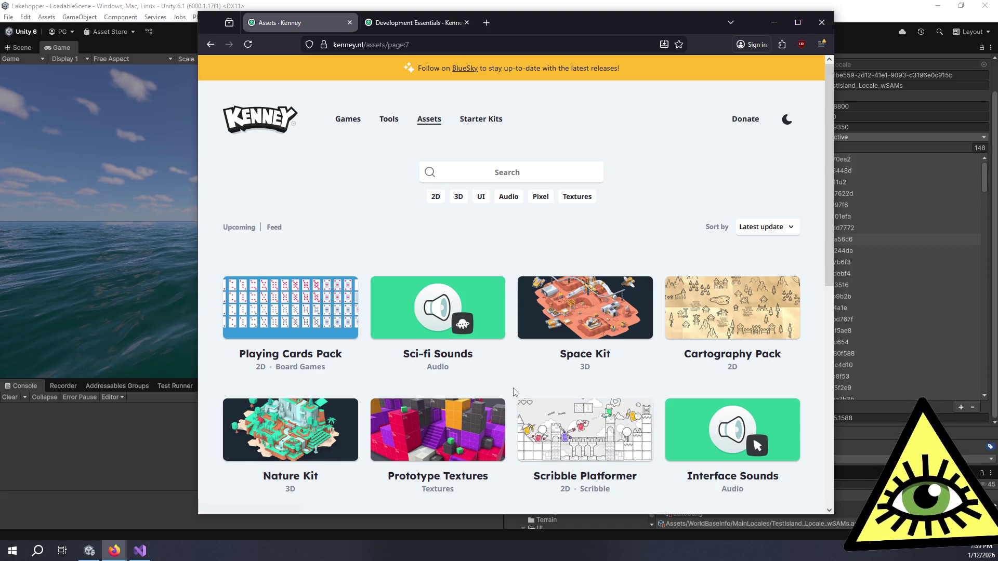
{"action": "scroll", "coordinate": [515, 392], "scroll_direction": "down", "scroll_amount": 5}
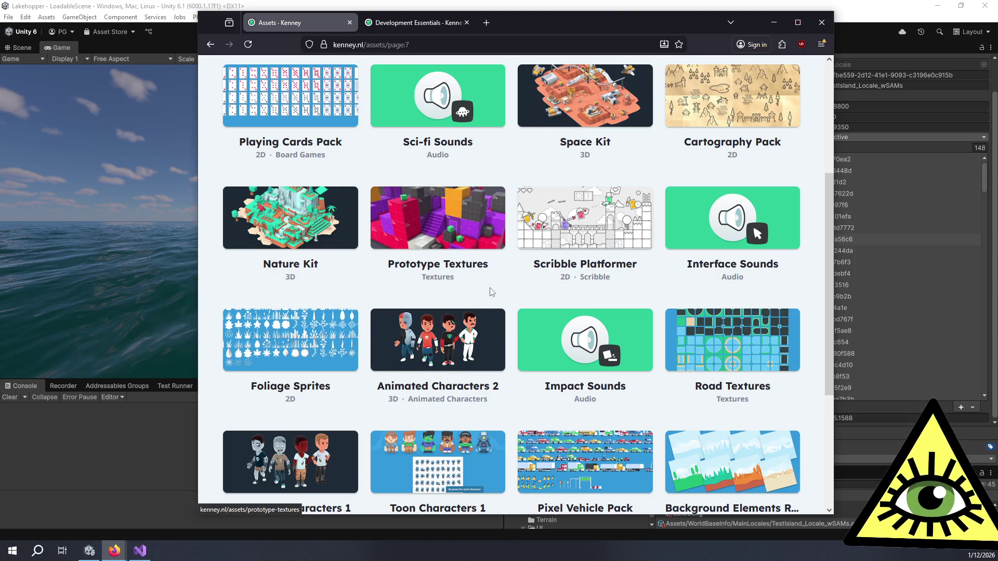
{"action": "middle_click", "coordinate": [496, 238]}
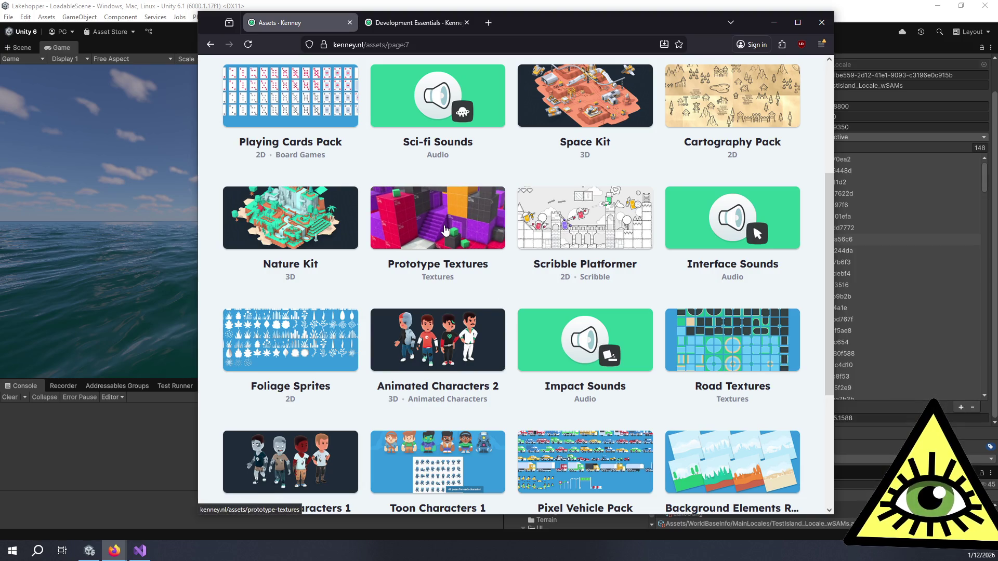
{"action": "scroll", "coordinate": [506, 270], "scroll_direction": "down", "scroll_amount": 4}
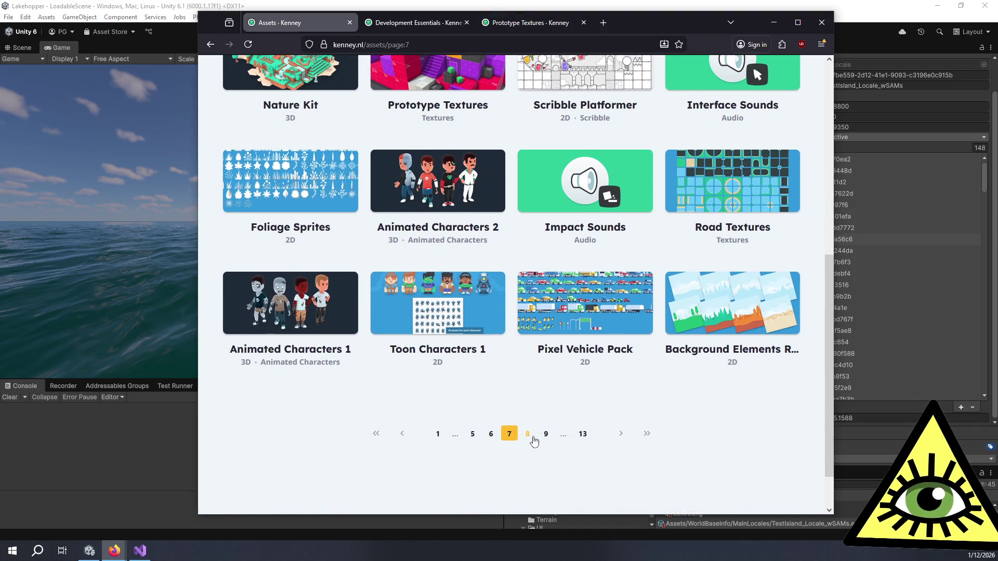
{"action": "left_click", "coordinate": [528, 435]}
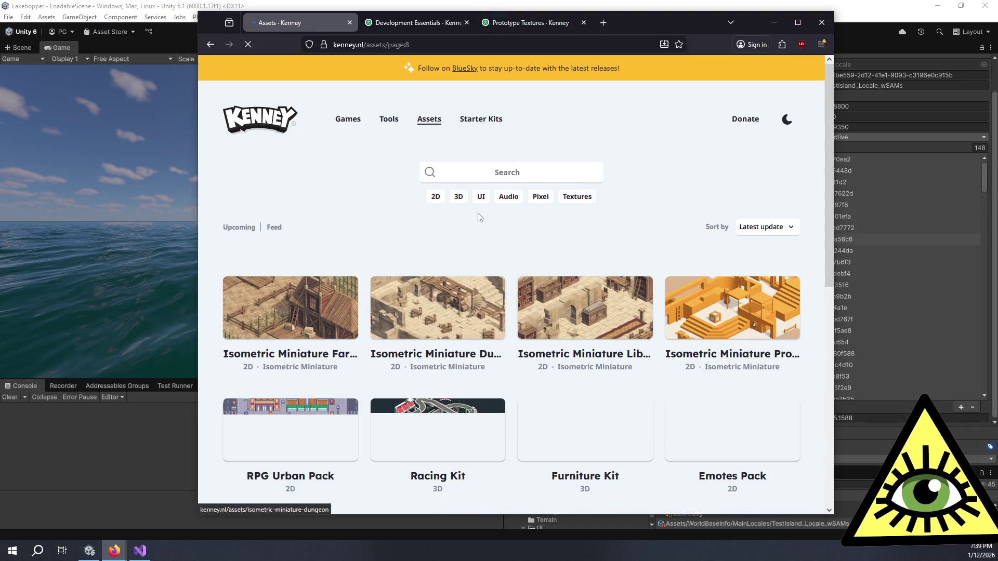
{"action": "left_click", "coordinate": [464, 172]}
Search Kenney for 'roller' and open the Coaster Kit asset page
{"action": "type", "text": "roller"}
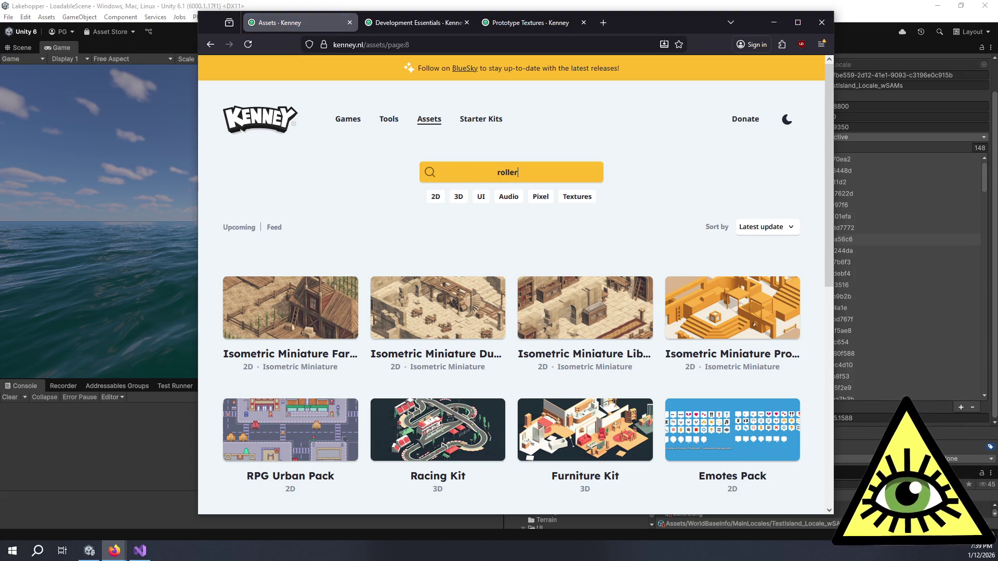
{"action": "key", "text": "Return"}
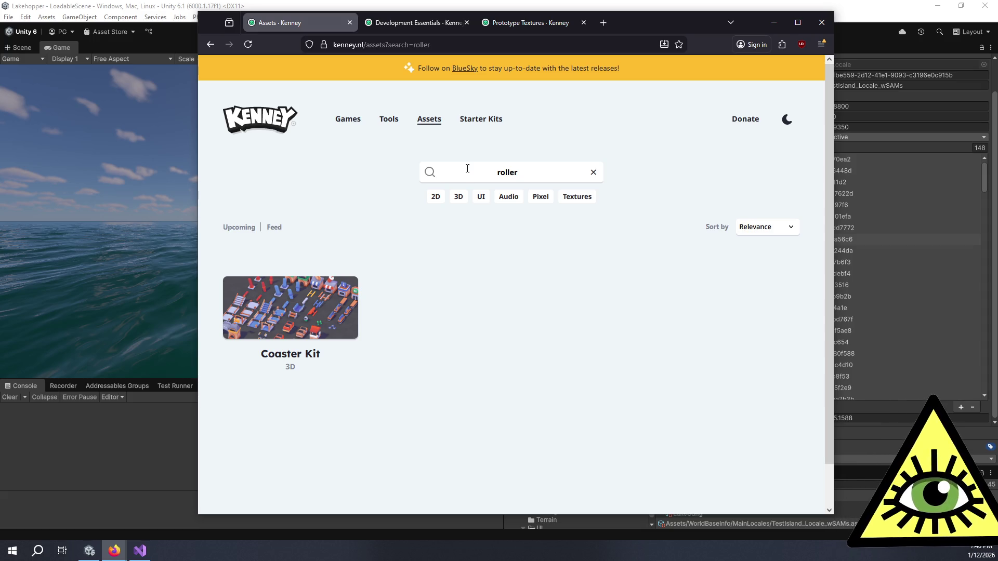
{"action": "left_click", "coordinate": [319, 312]}
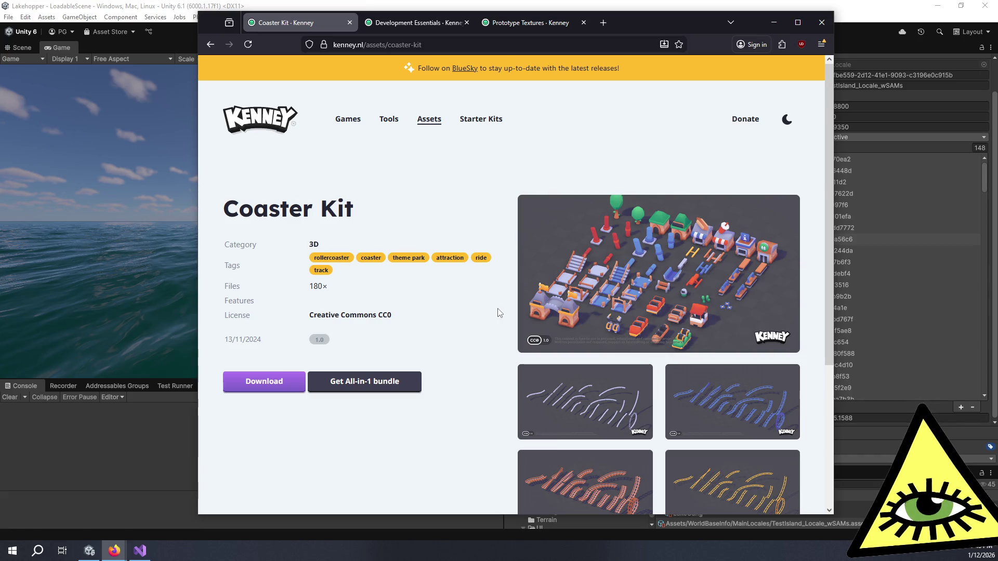
{"action": "scroll", "coordinate": [499, 314], "scroll_direction": "down", "scroll_amount": 3}
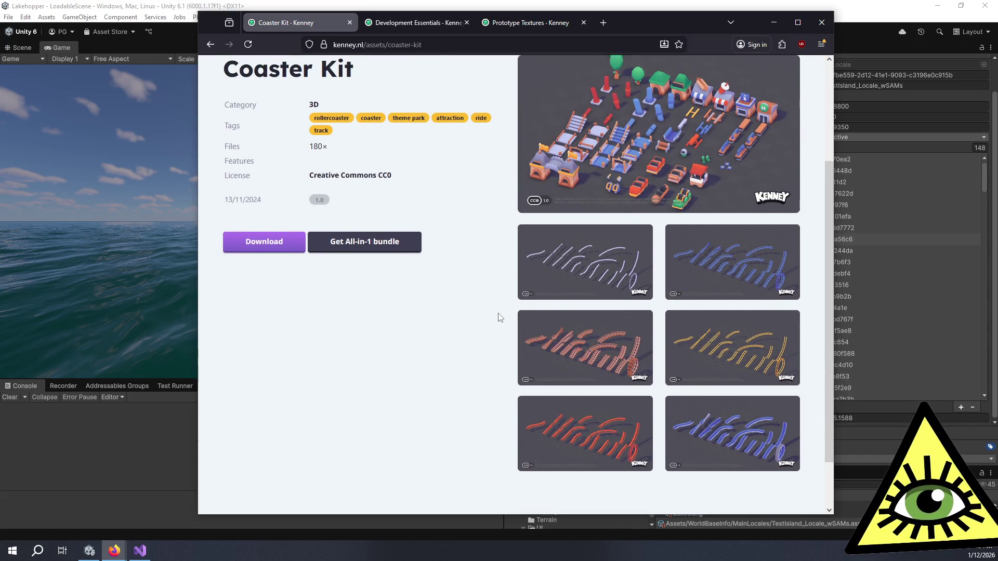
{"action": "scroll", "coordinate": [499, 316], "scroll_direction": "up", "scroll_amount": 1}
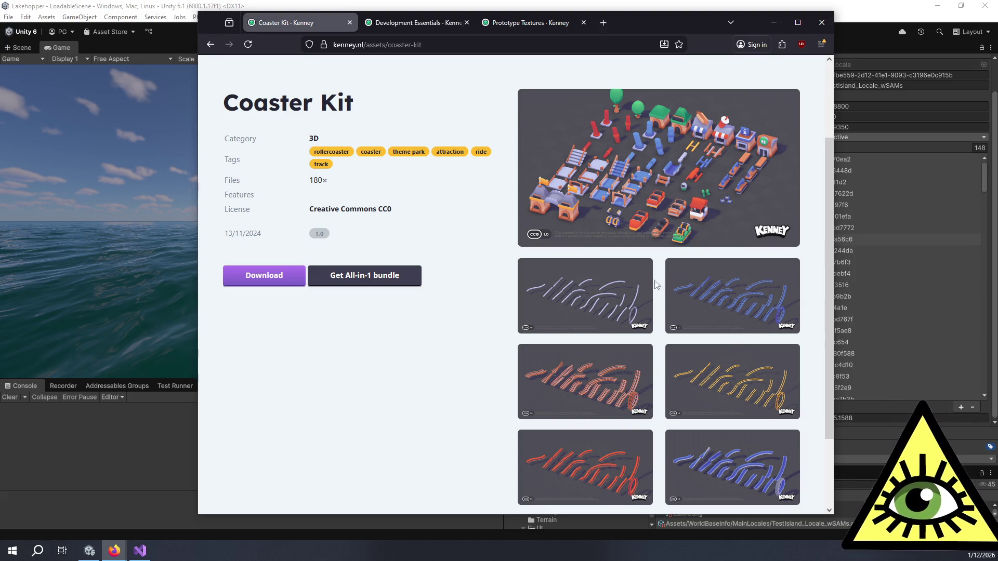
{"action": "mouse_move", "coordinate": [632, 20]}
{"action": "left_mouse_down"}
{"action": "mouse_move", "coordinate": [633, 423]}
{"action": "mouse_move", "coordinate": [702, 58]}
{"action": "mouse_move", "coordinate": [757, 342]}
{"action": "mouse_move", "coordinate": [738, 400]}
{"action": "mouse_move", "coordinate": [749, 404]}
{"action": "mouse_move", "coordinate": [719, 80]}
{"action": "mouse_move", "coordinate": [710, 39]}
{"action": "mouse_move", "coordinate": [685, 42]}
{"action": "left_mouse_up"}
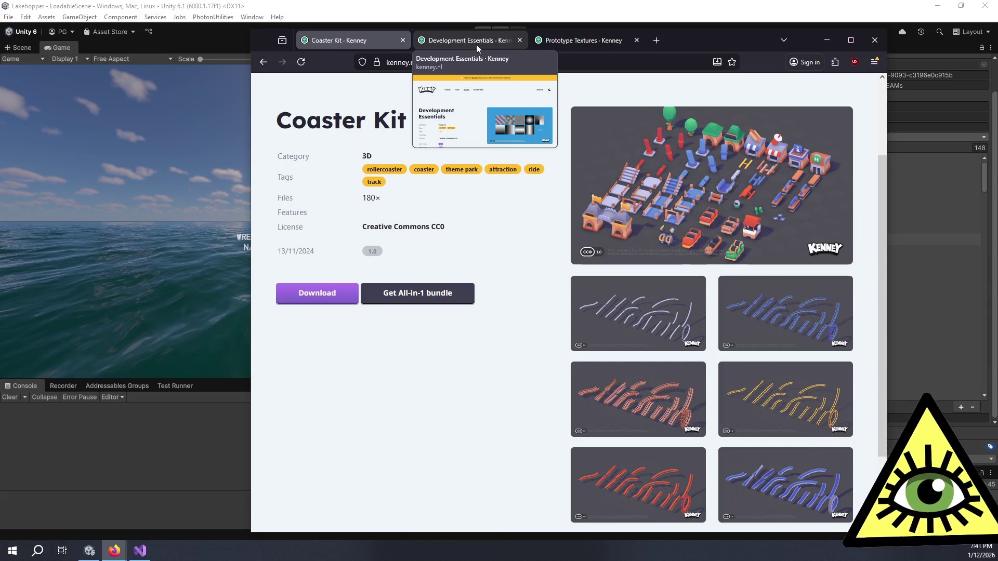
Look over the Development Essentials and Prototype Textures tabs, then return to Coaster Kit
{"action": "left_click", "coordinate": [476, 45]}
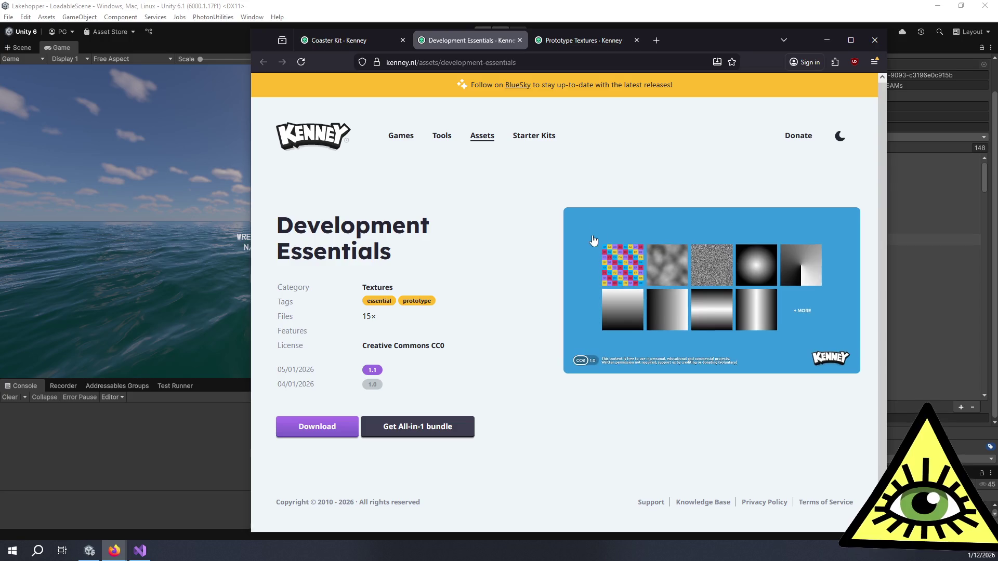
{"action": "left_click", "coordinate": [551, 44]}
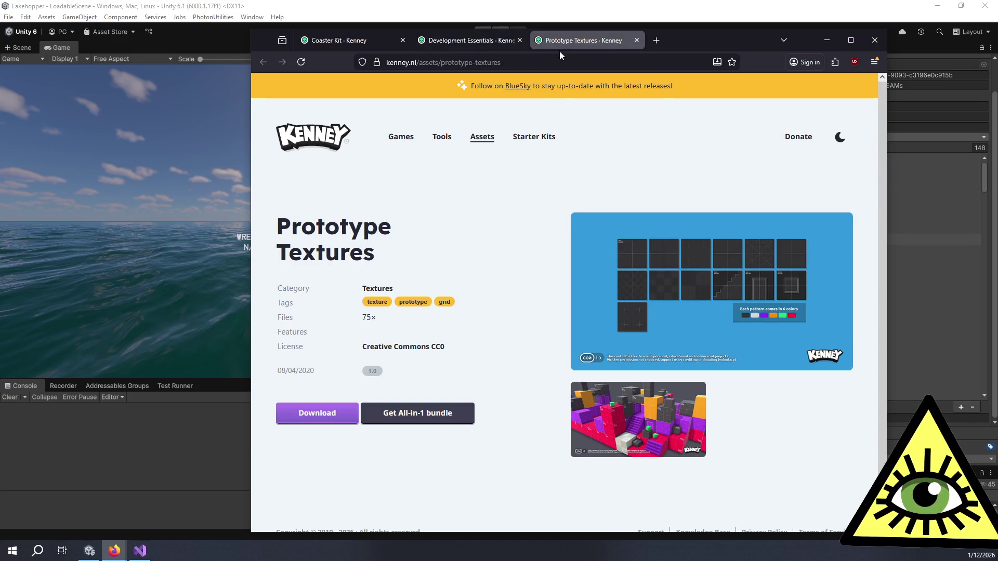
{"action": "left_click", "coordinate": [357, 40]}
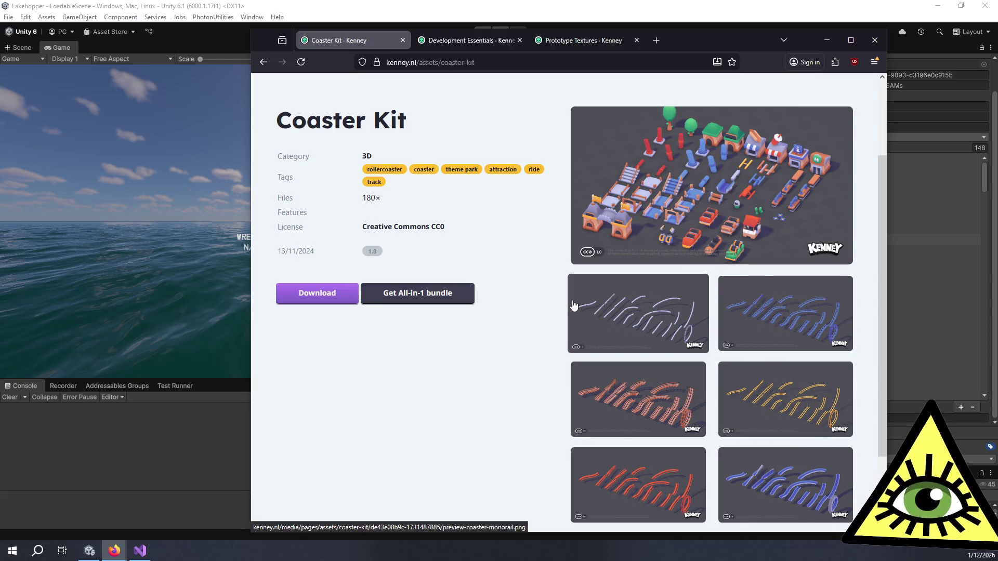
View the Coaster Kit preview image enlarged, then go to the kenney.nl home page
{"action": "left_click", "coordinate": [682, 214]}
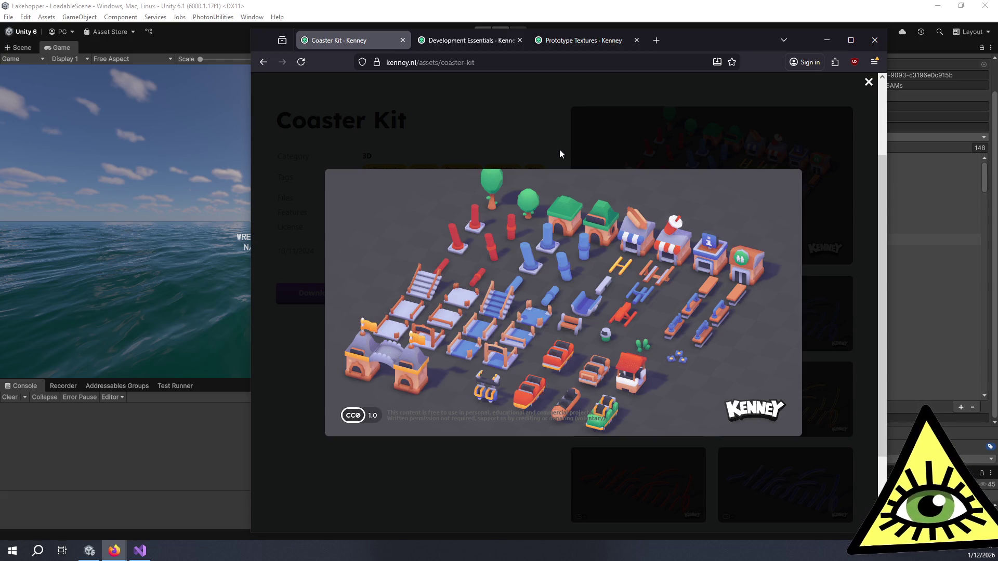
{"action": "left_click", "coordinate": [559, 149]}
{"action": "scroll", "coordinate": [555, 338], "scroll_direction": "down", "scroll_amount": 3}
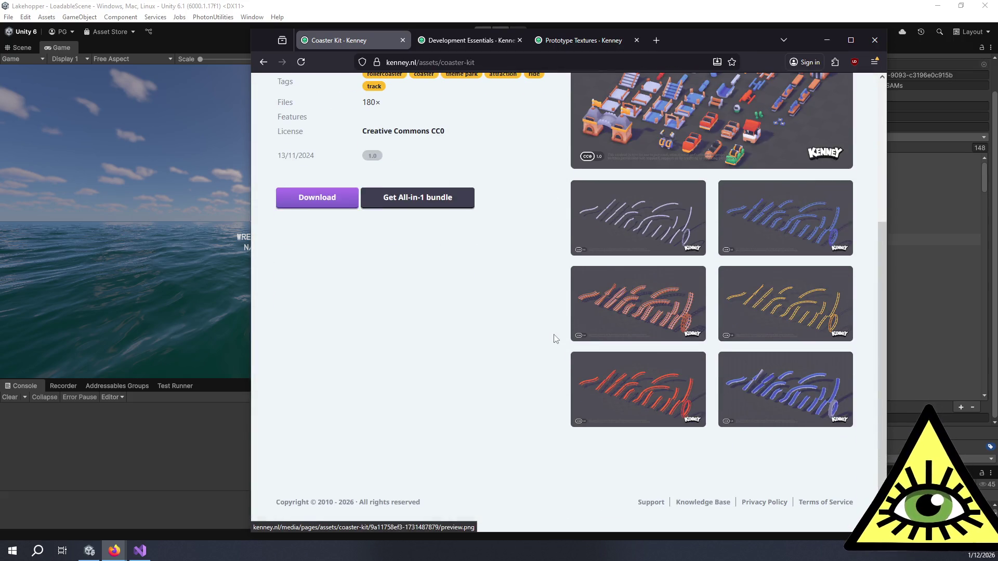
{"action": "scroll", "coordinate": [559, 341], "scroll_direction": "up", "scroll_amount": 5}
{"action": "left_click", "coordinate": [325, 143]}
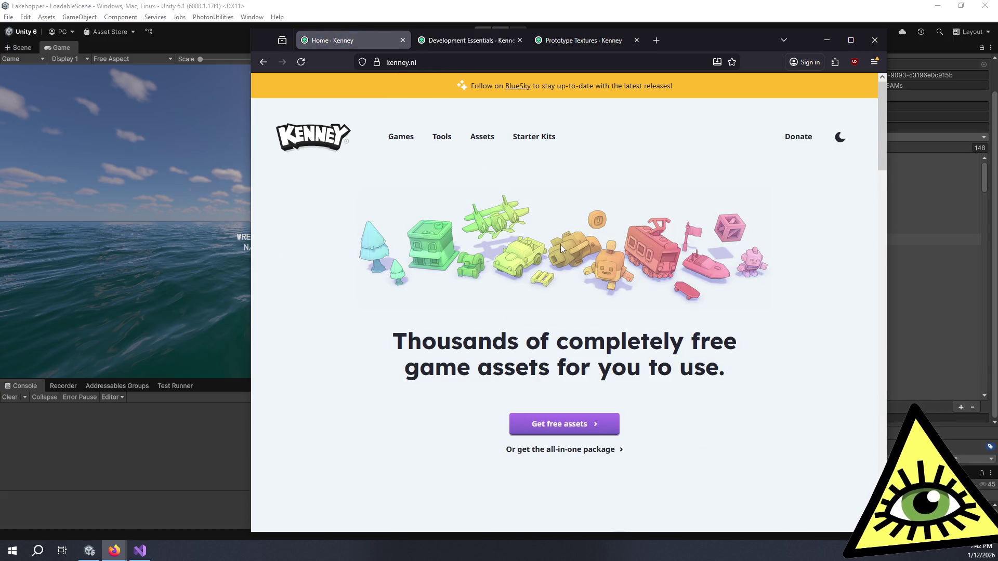
{"action": "scroll", "coordinate": [561, 248], "scroll_direction": "down", "scroll_amount": 4}
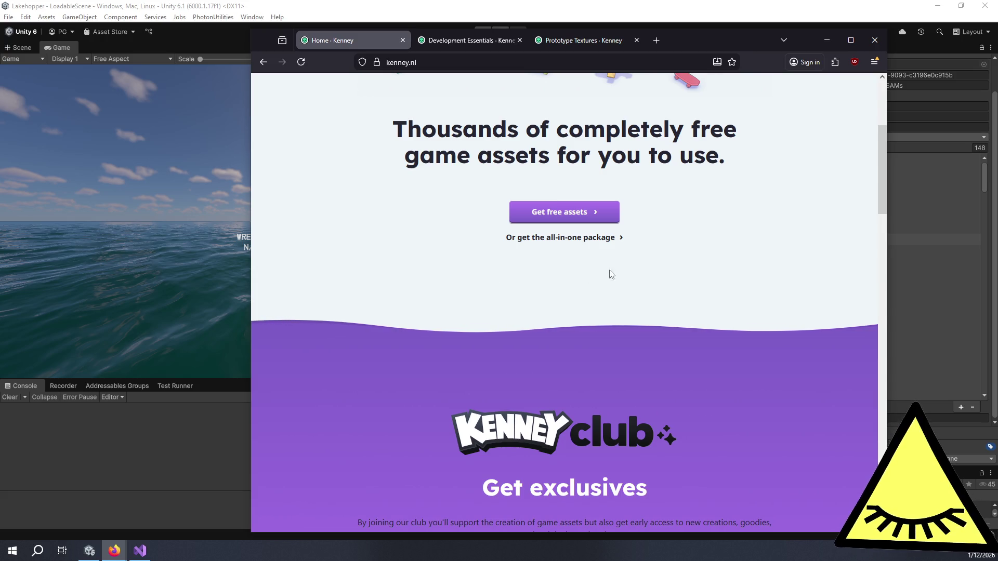
{"action": "scroll", "coordinate": [763, 286], "scroll_direction": "up", "scroll_amount": 3}
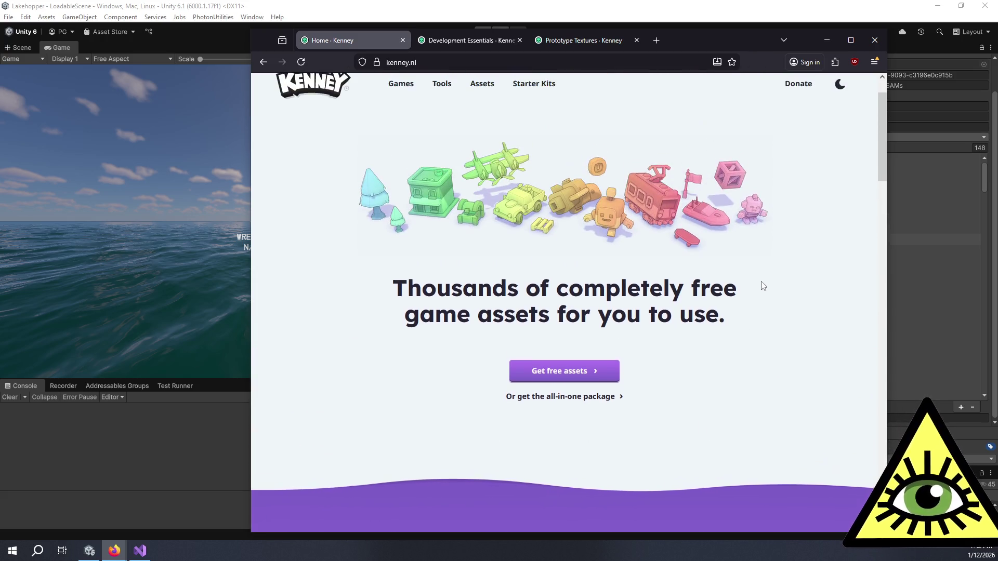
{"action": "scroll", "coordinate": [790, 299], "scroll_direction": "up", "scroll_amount": 1}
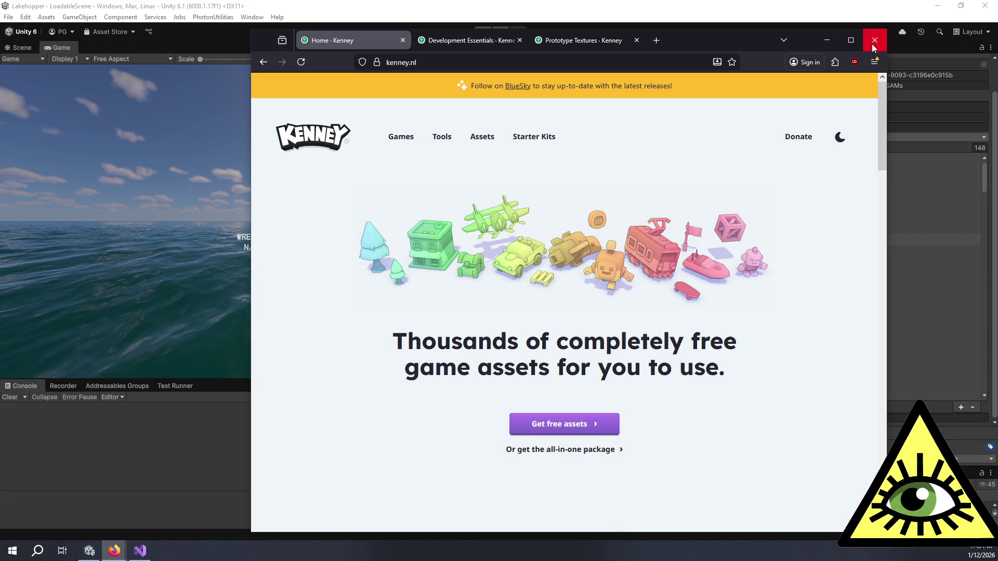
Return to Unity and show the TestIsland_Locale_wSAMs locale's 148 localized items in the Inspector
{"action": "left_click", "coordinate": [872, 44]}
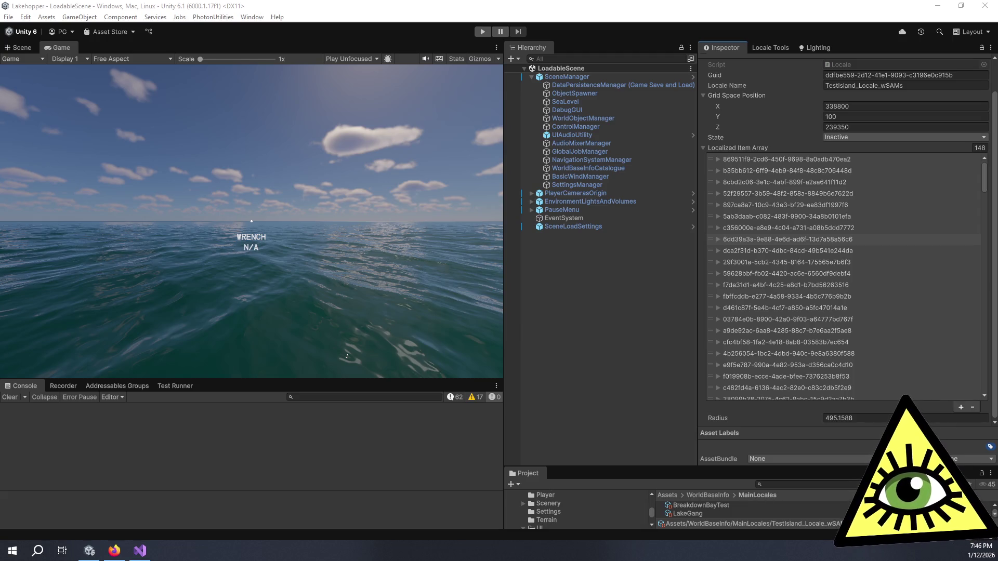
{"action": "left_click", "coordinate": [790, 406]}
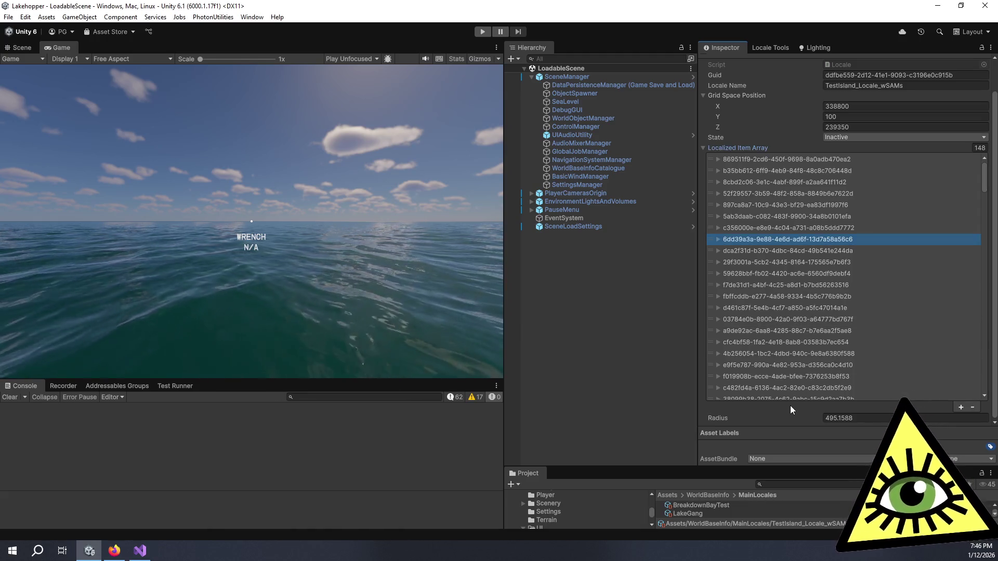
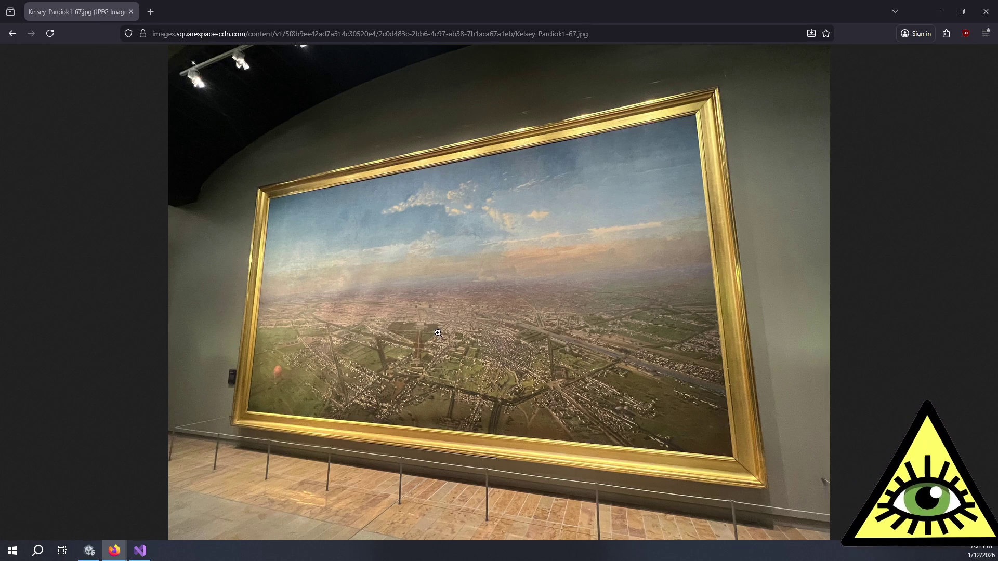
Zoom into the panoramic painting photo, scroll across it, then fit it back to the window
{"action": "left_click", "coordinate": [511, 330]}
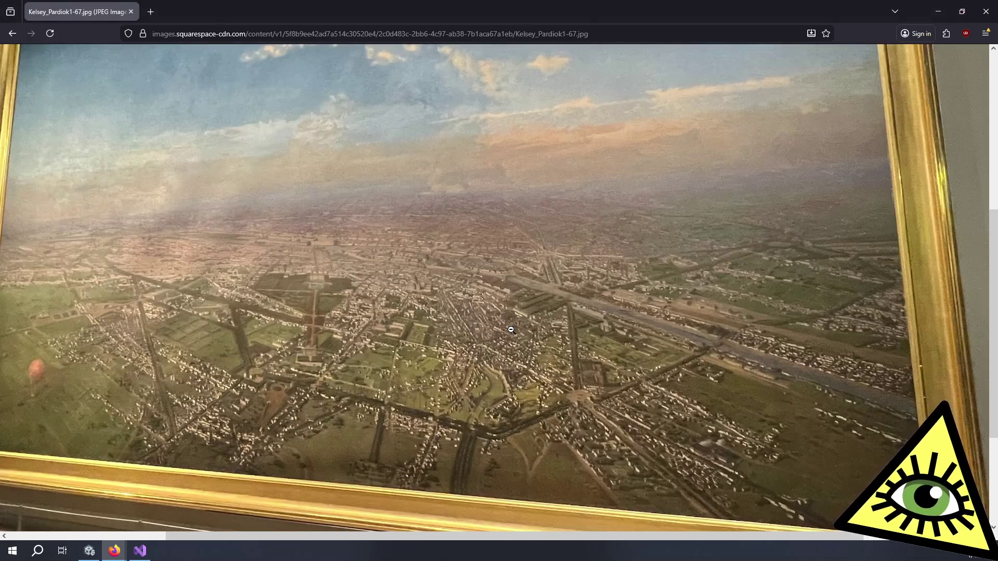
{"action": "scroll", "coordinate": [517, 328], "scroll_direction": "left", "scroll_amount": 2}
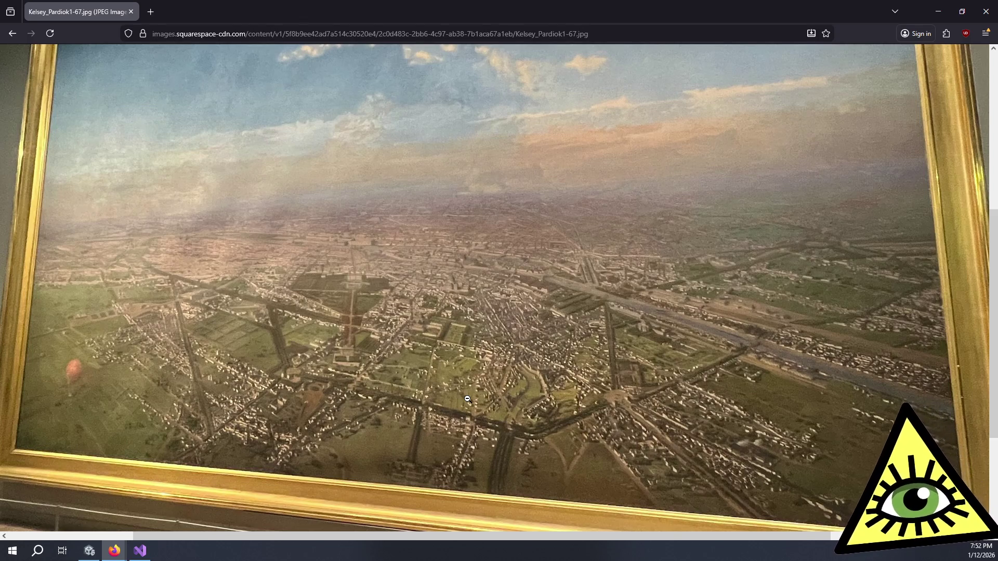
{"action": "left_click", "coordinate": [467, 398]}
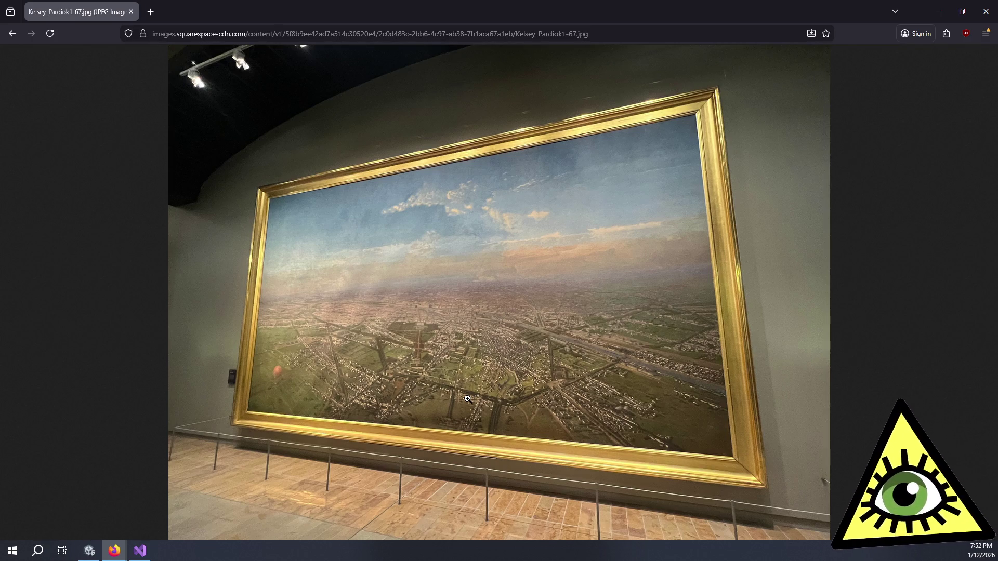
Enlarge the painting once more to inspect it, then close the photo tab
{"action": "left_click", "coordinate": [487, 304]}
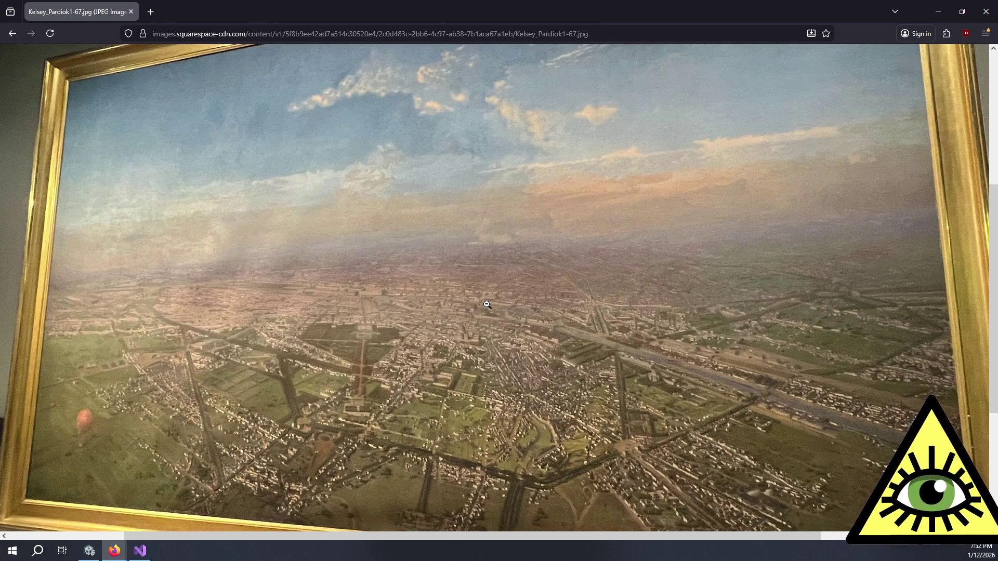
{"action": "scroll", "coordinate": [487, 305], "scroll_direction": "down", "scroll_amount": 2}
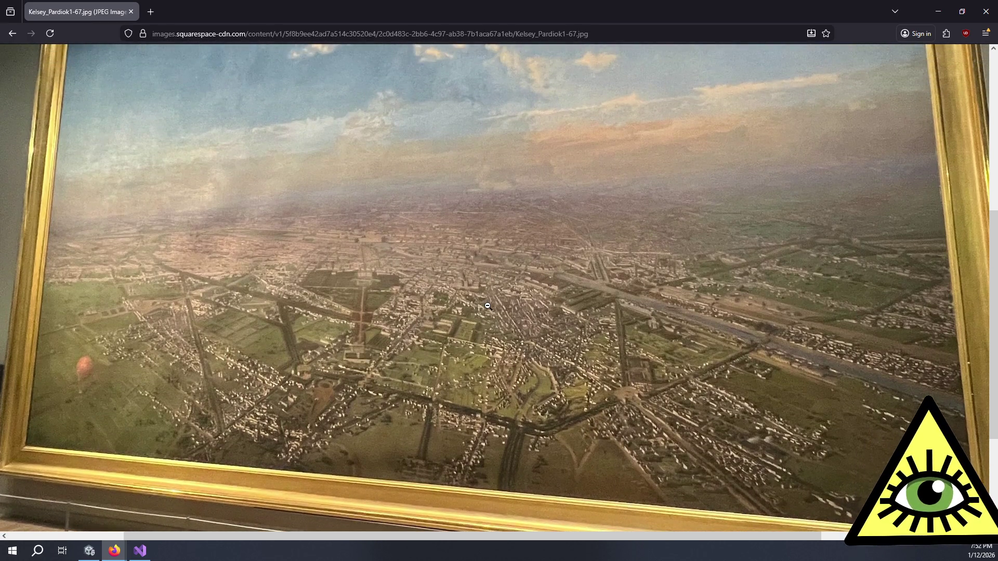
{"action": "scroll", "coordinate": [487, 306], "scroll_direction": "up", "scroll_amount": 2}
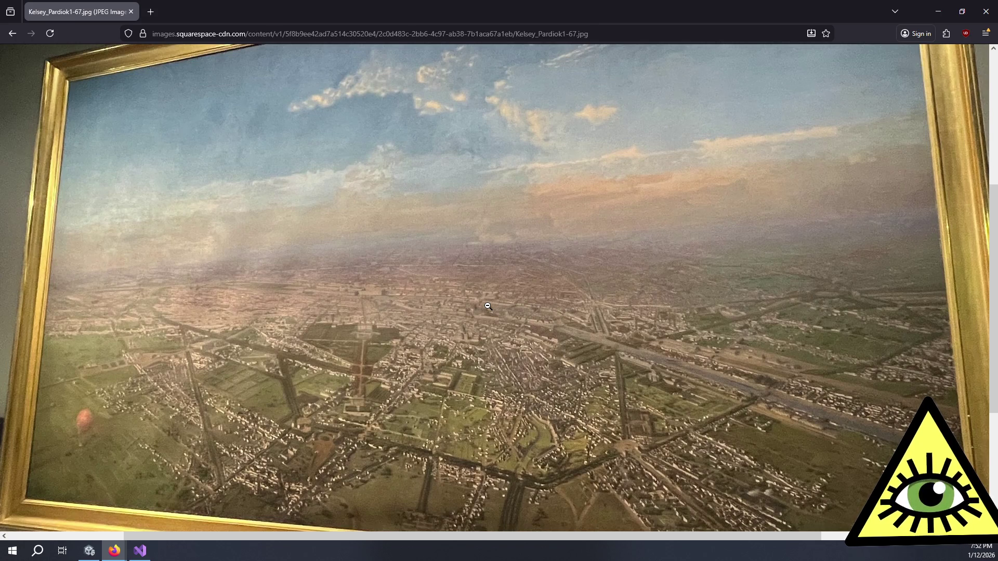
{"action": "left_click", "coordinate": [487, 306]}
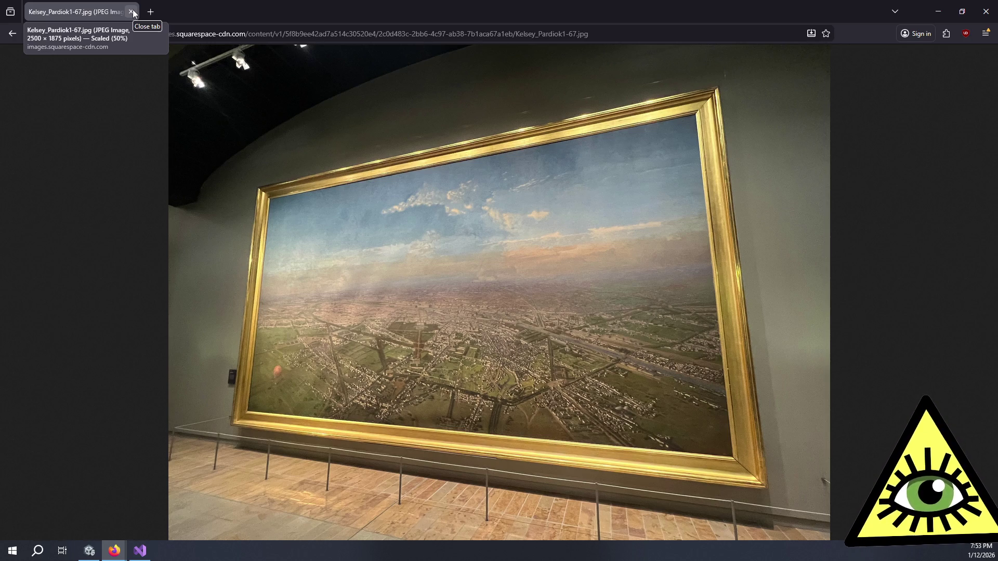
{"action": "left_click", "coordinate": [132, 12]}
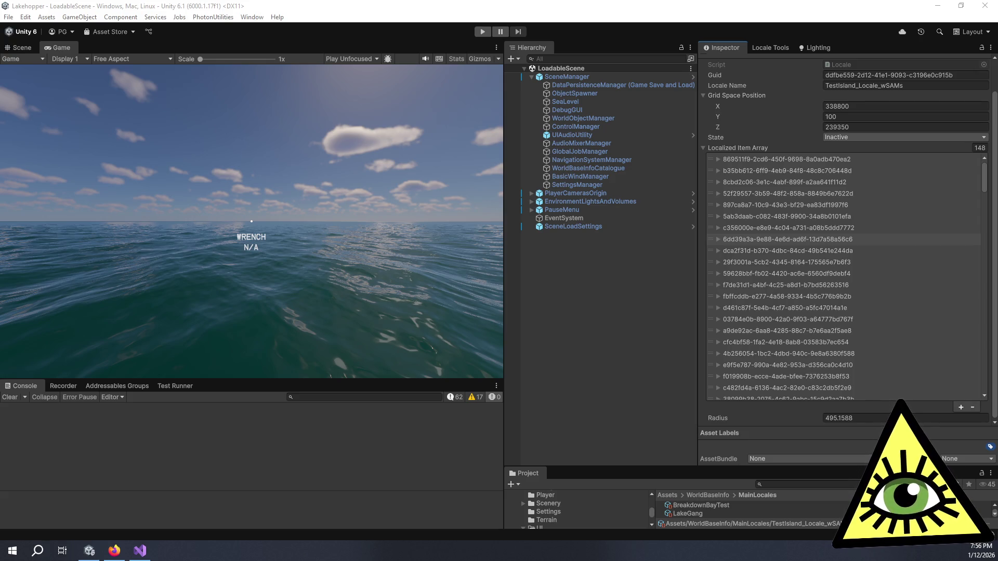
Bring the 'rothko black chapel' image results in front, shift the window left, and scroll down through them
{"action": "key", "text": "alt+Tab"}
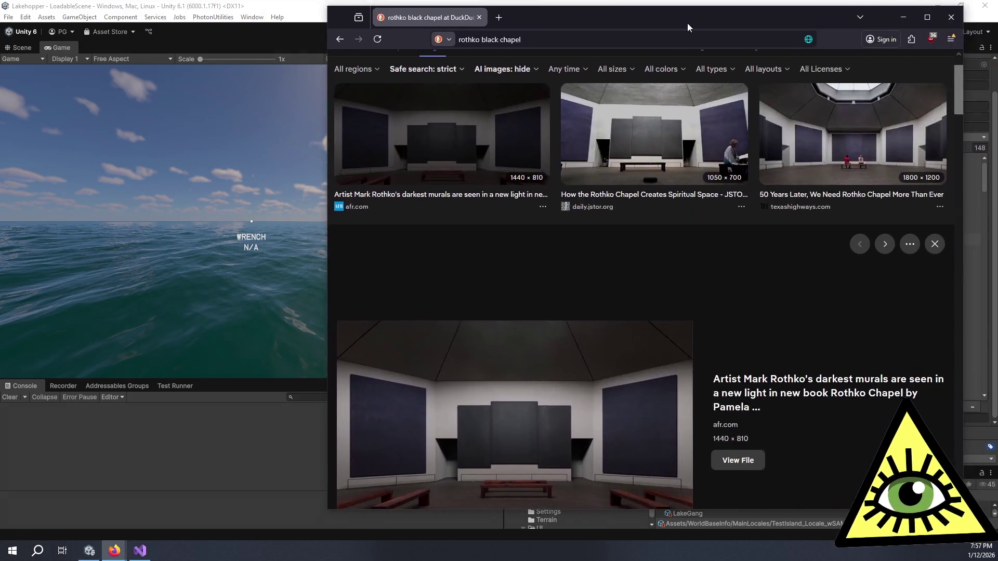
{"action": "left_click_drag", "start_coordinate": [686, 23], "coordinate": [604, 36]}
{"action": "scroll", "coordinate": [676, 244], "scroll_direction": "down", "scroll_amount": 7}
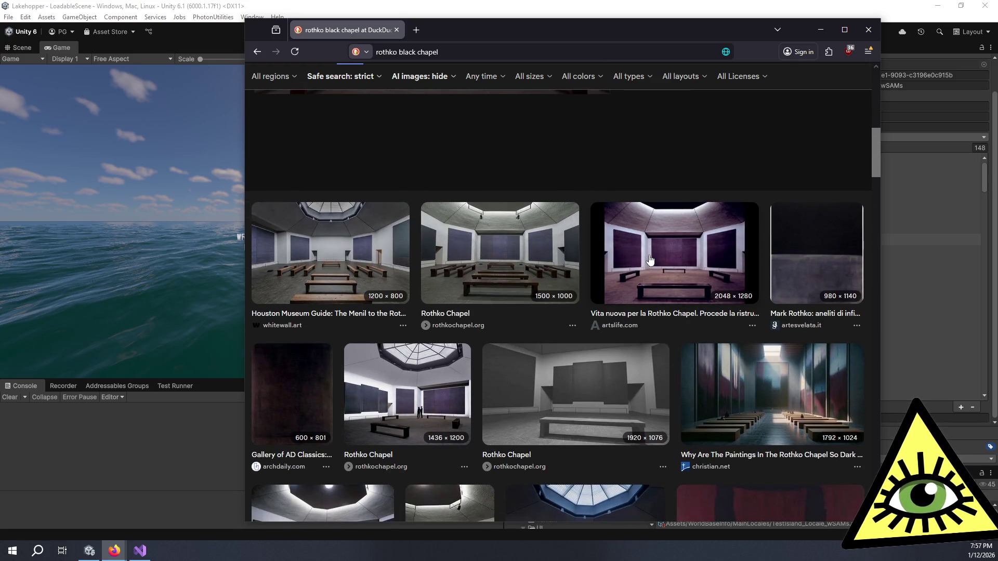
{"action": "scroll", "coordinate": [647, 260], "scroll_direction": "down", "scroll_amount": 5}
{"action": "scroll", "coordinate": [652, 251], "scroll_direction": "down", "scroll_amount": 2}
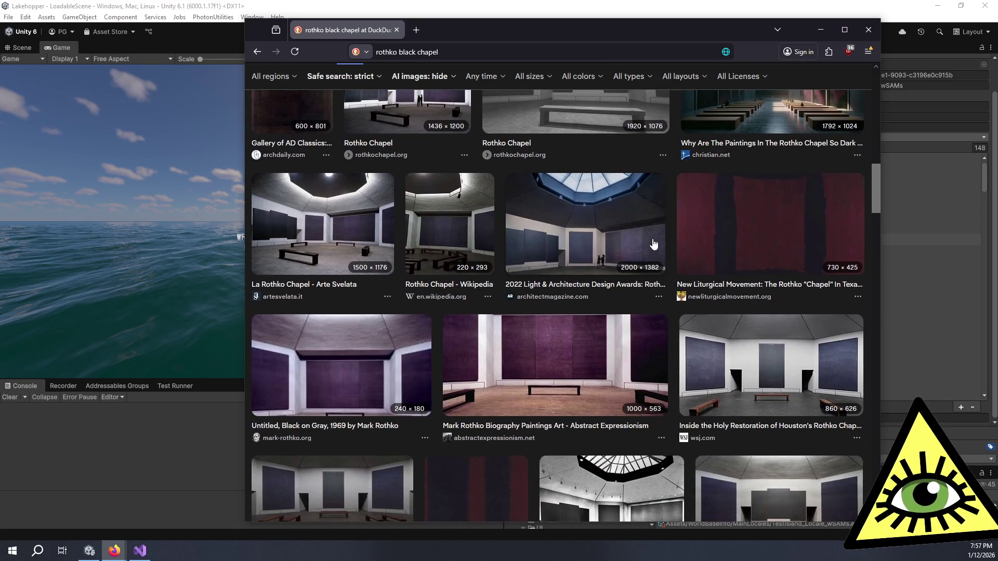
{"action": "scroll", "coordinate": [654, 243], "scroll_direction": "down", "scroll_amount": 2}
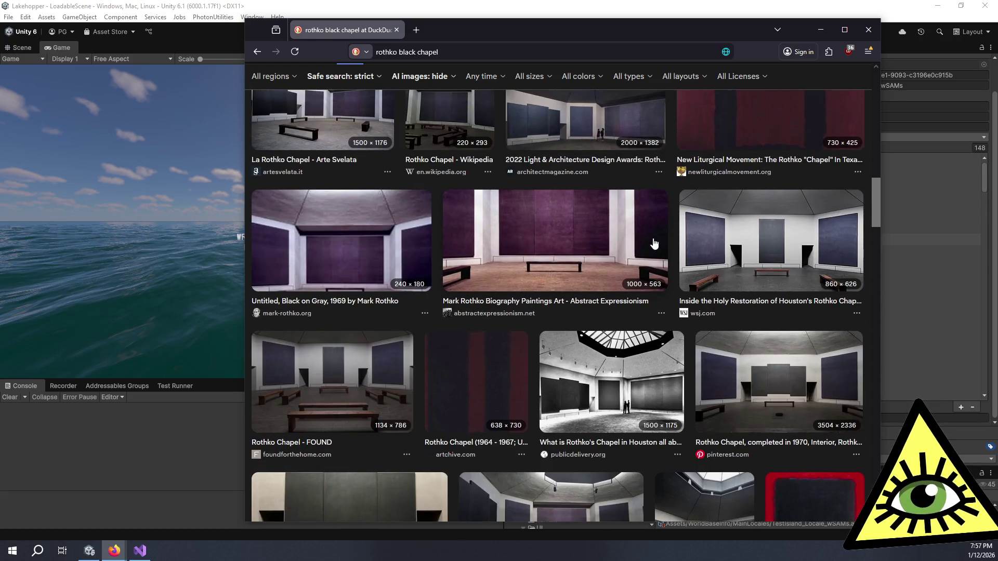
{"action": "scroll", "coordinate": [667, 239], "scroll_direction": "down", "scroll_amount": 1}
{"action": "scroll", "coordinate": [670, 238], "scroll_direction": "down", "scroll_amount": 1}
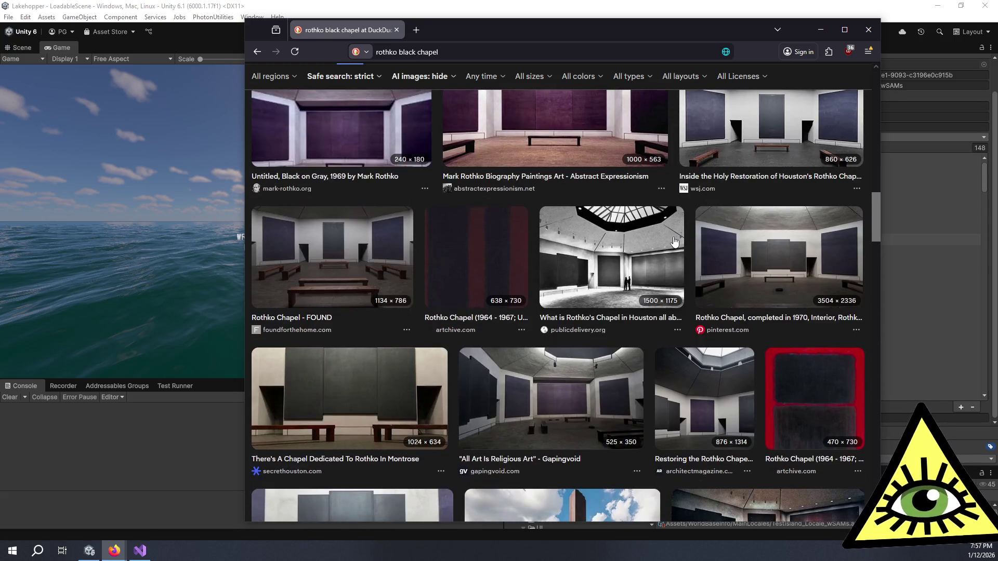
{"action": "scroll", "coordinate": [674, 241], "scroll_direction": "down", "scroll_amount": 3}
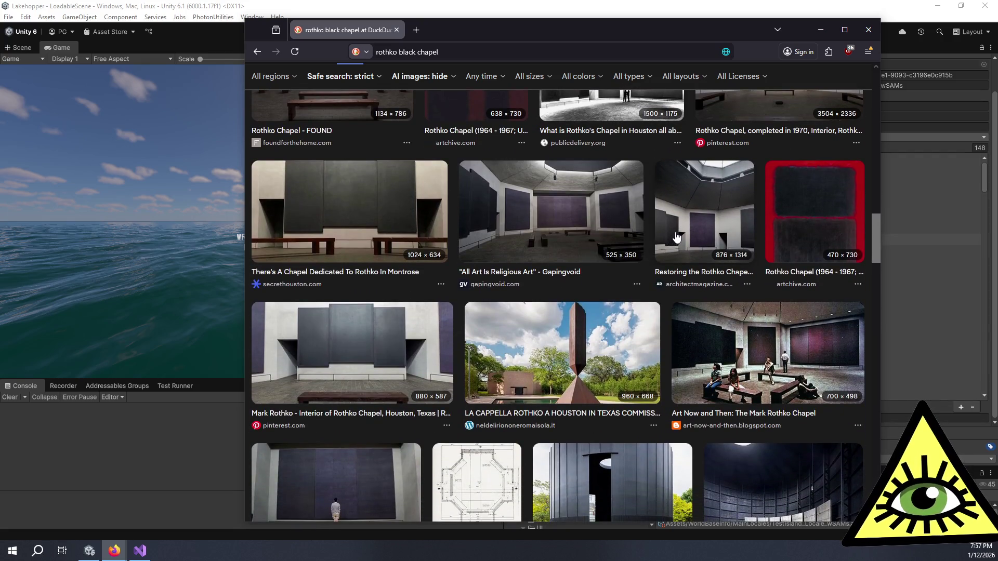
{"action": "scroll", "coordinate": [678, 242], "scroll_direction": "up", "scroll_amount": 1}
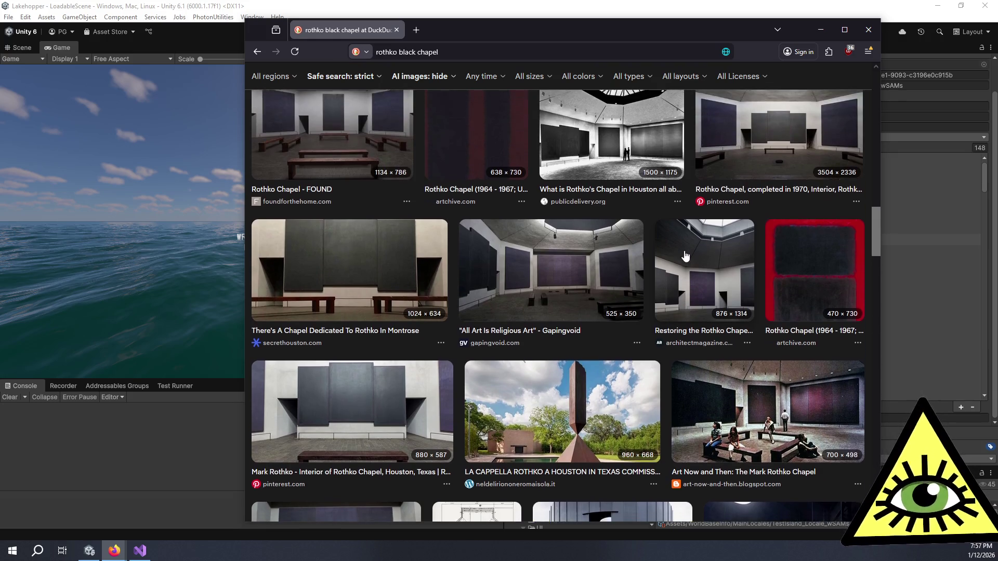
{"action": "scroll", "coordinate": [685, 254], "scroll_direction": "down", "scroll_amount": 2}
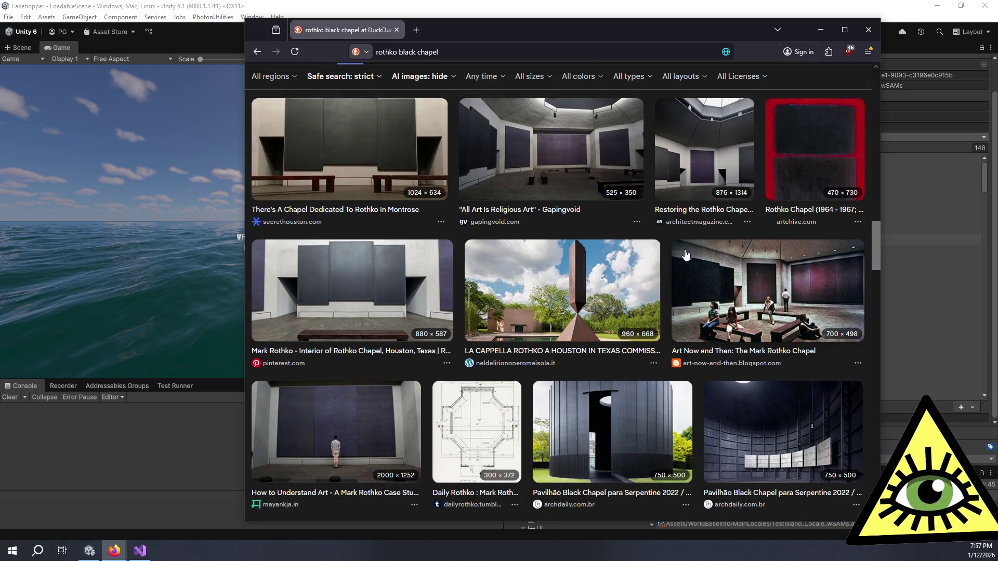
{"action": "scroll", "coordinate": [685, 254], "scroll_direction": "down", "scroll_amount": 3}
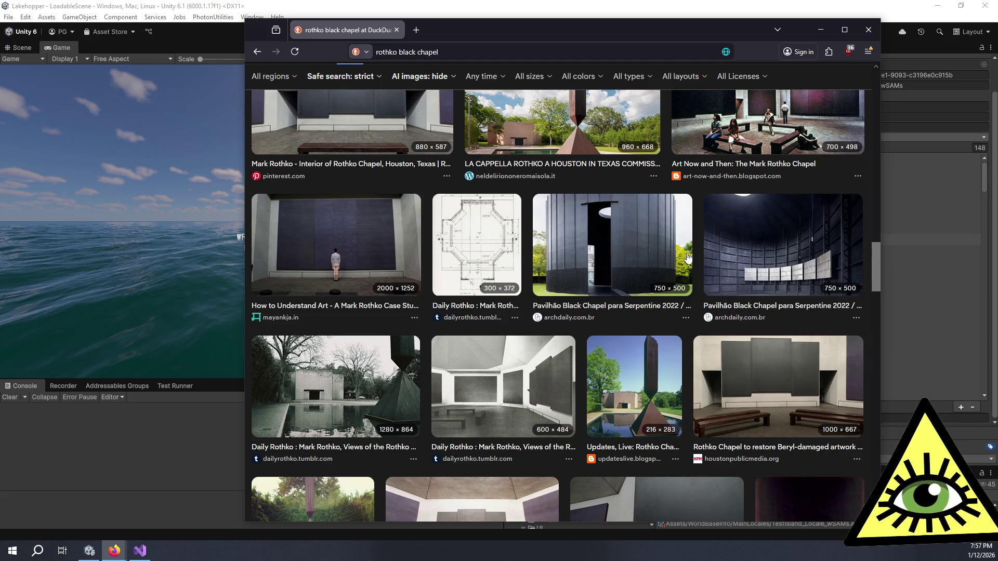
{"action": "scroll", "coordinate": [687, 256], "scroll_direction": "down", "scroll_amount": 5}
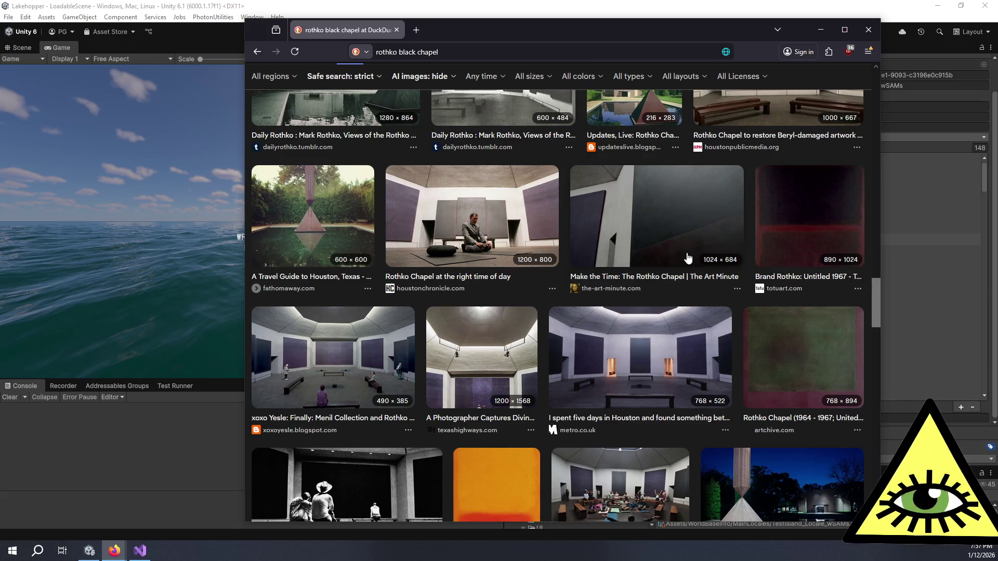
{"action": "scroll", "coordinate": [687, 256], "scroll_direction": "down", "scroll_amount": 2}
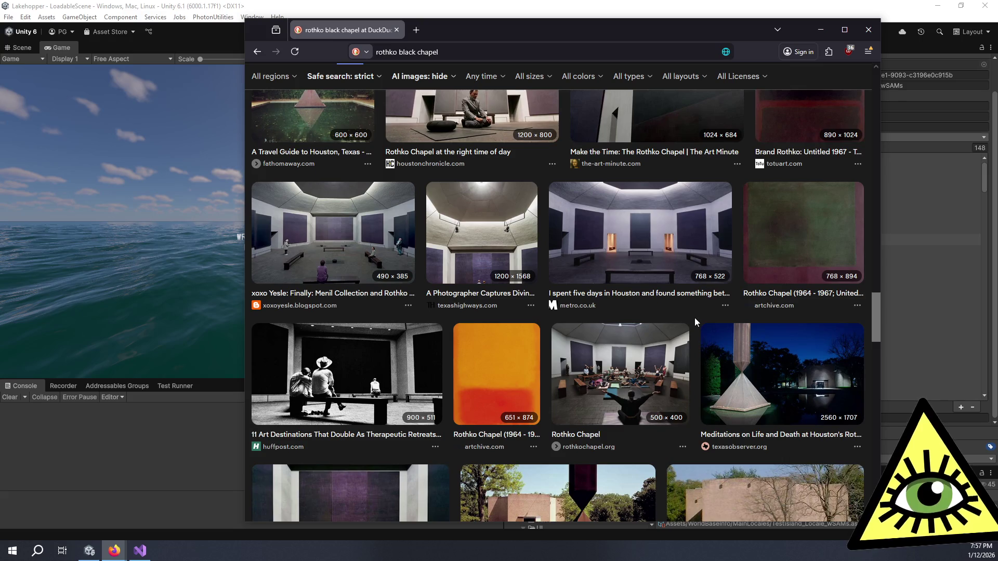
{"action": "scroll", "coordinate": [694, 321], "scroll_direction": "down", "scroll_amount": 4}
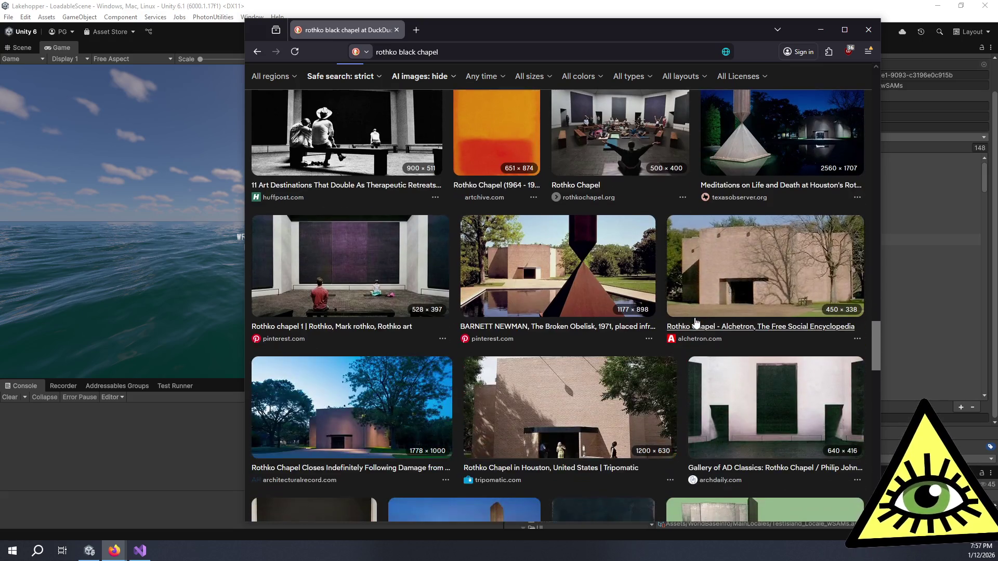
Scroll back up and down through the Rothko results again, then return to the Unity editor
{"action": "scroll", "coordinate": [695, 321], "scroll_direction": "up", "scroll_amount": 1}
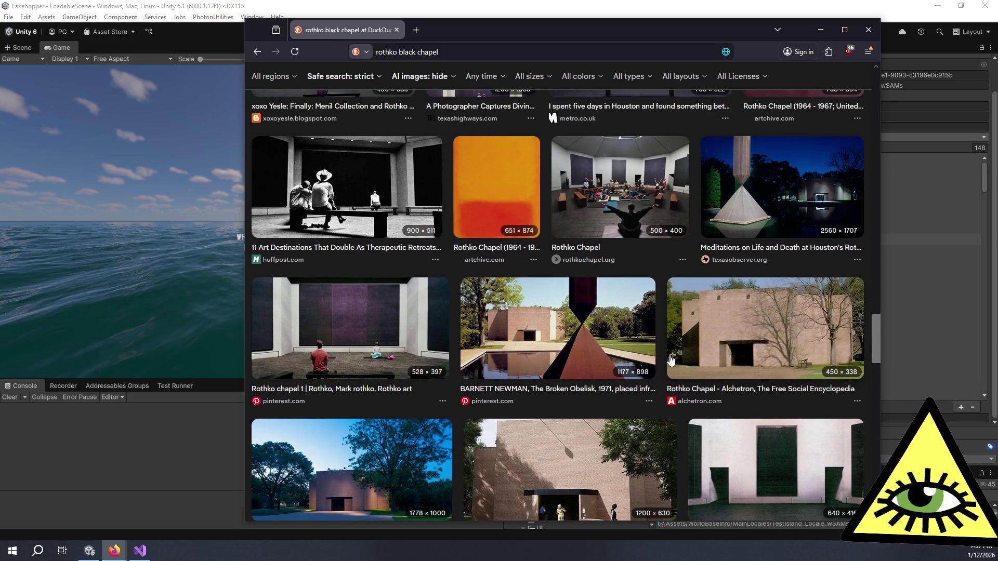
{"action": "scroll", "coordinate": [662, 366], "scroll_direction": "up", "scroll_amount": 5}
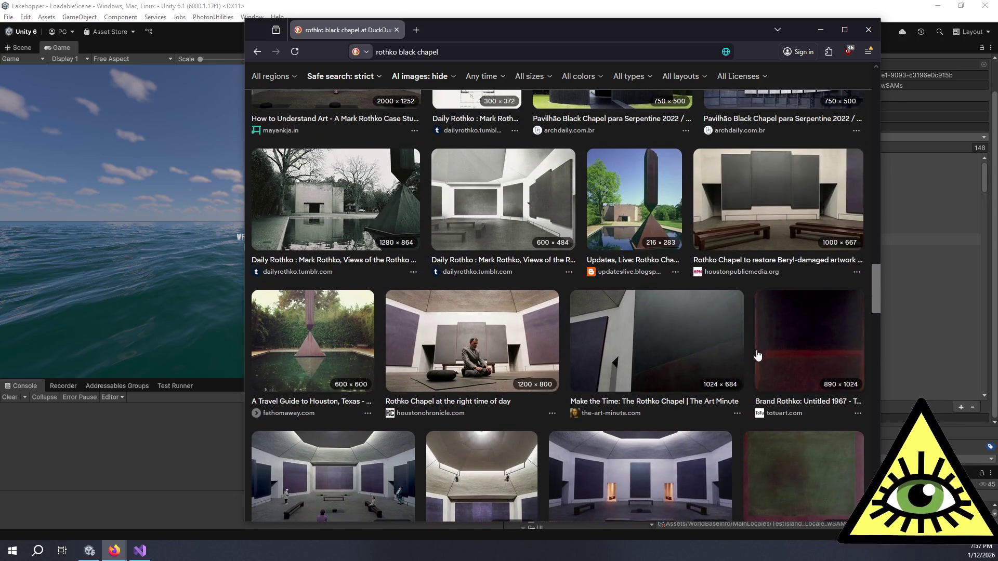
{"action": "scroll", "coordinate": [743, 410], "scroll_direction": "up", "scroll_amount": 3}
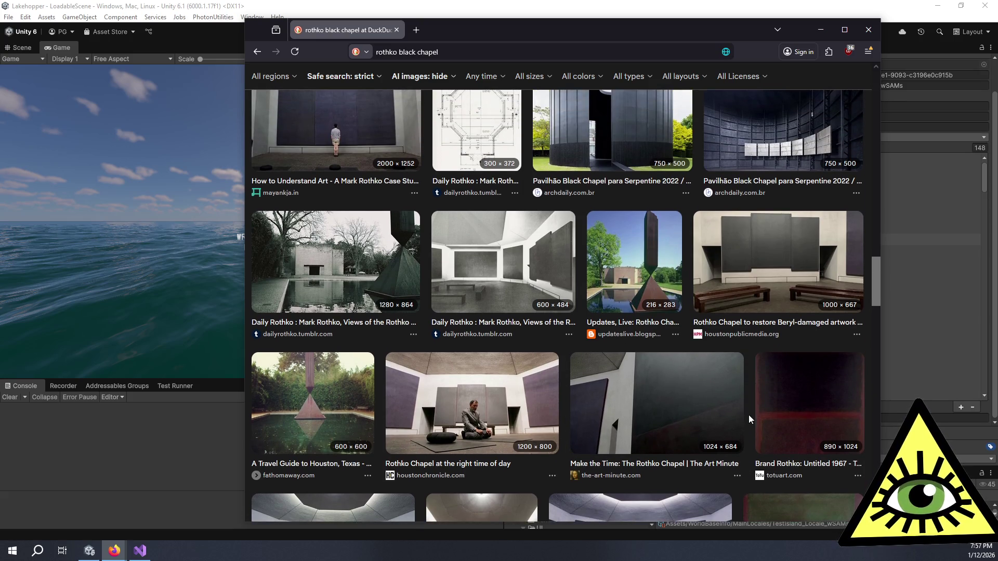
{"action": "scroll", "coordinate": [635, 377], "scroll_direction": "up", "scroll_amount": 1}
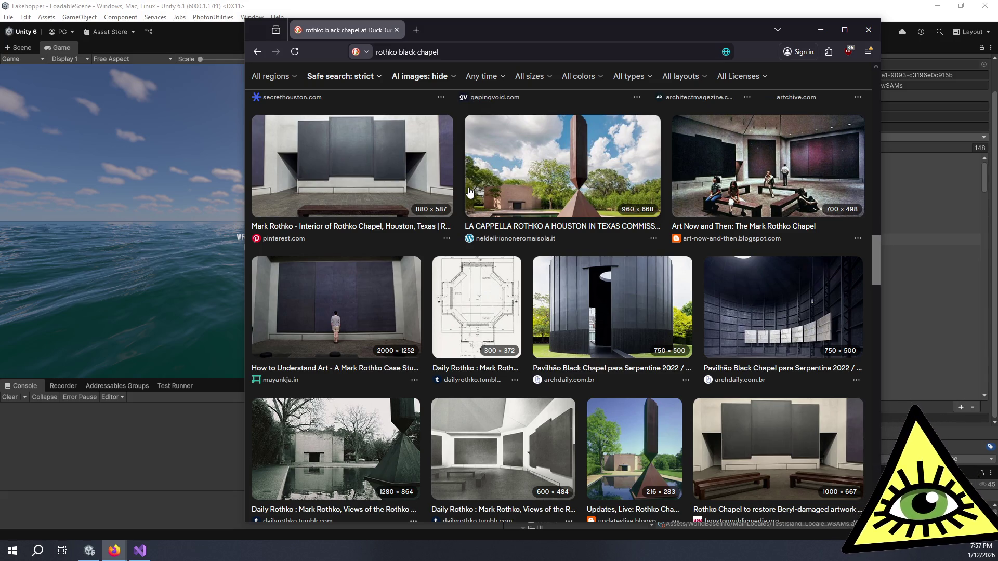
{"action": "scroll", "coordinate": [469, 192], "scroll_direction": "down", "scroll_amount": 2}
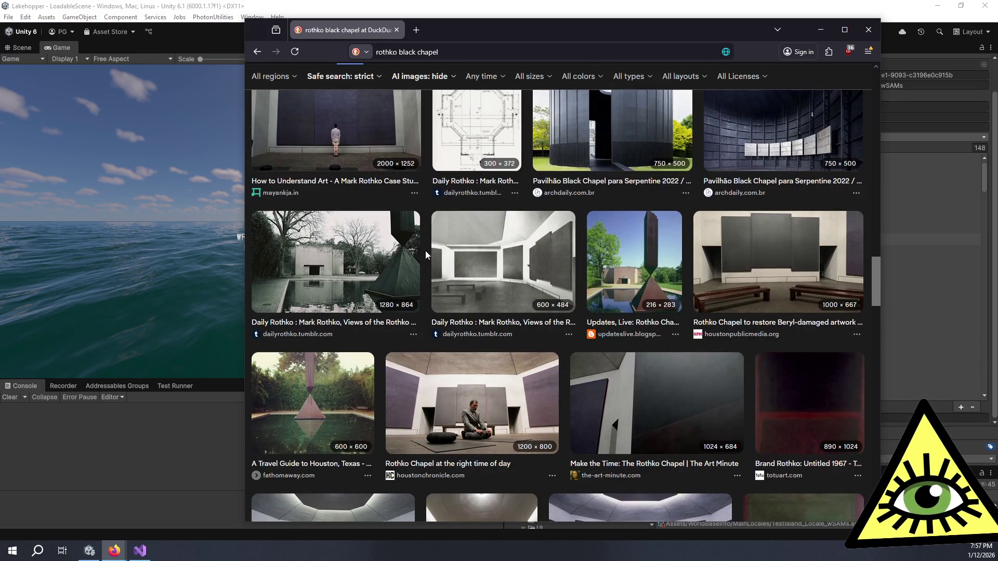
{"action": "scroll", "coordinate": [425, 255], "scroll_direction": "down", "scroll_amount": 2}
{"action": "scroll", "coordinate": [425, 250], "scroll_direction": "down", "scroll_amount": 2}
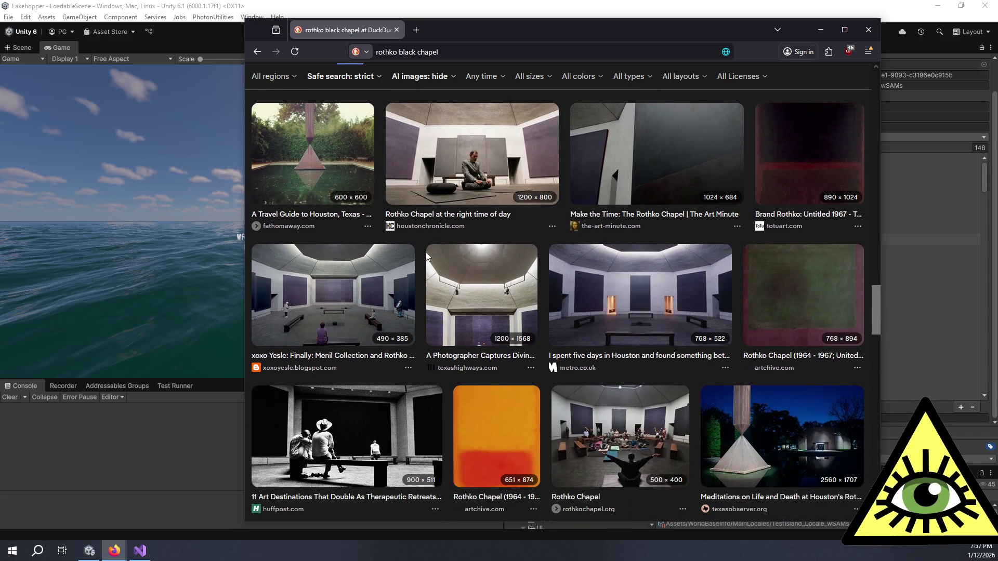
{"action": "scroll", "coordinate": [426, 254], "scroll_direction": "down", "scroll_amount": 3}
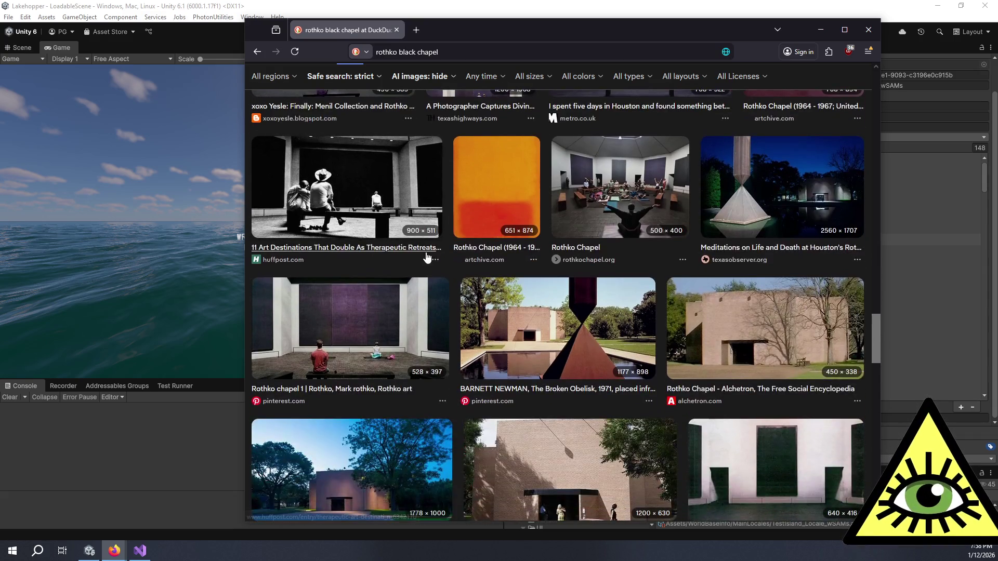
{"action": "scroll", "coordinate": [436, 262], "scroll_direction": "down", "scroll_amount": 5}
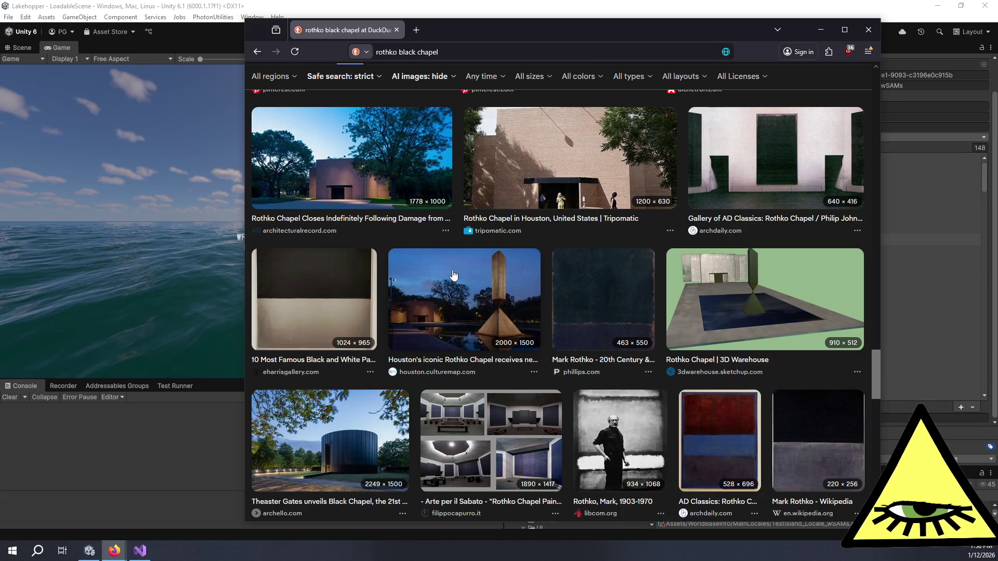
{"action": "scroll", "coordinate": [452, 275], "scroll_direction": "down", "scroll_amount": 5}
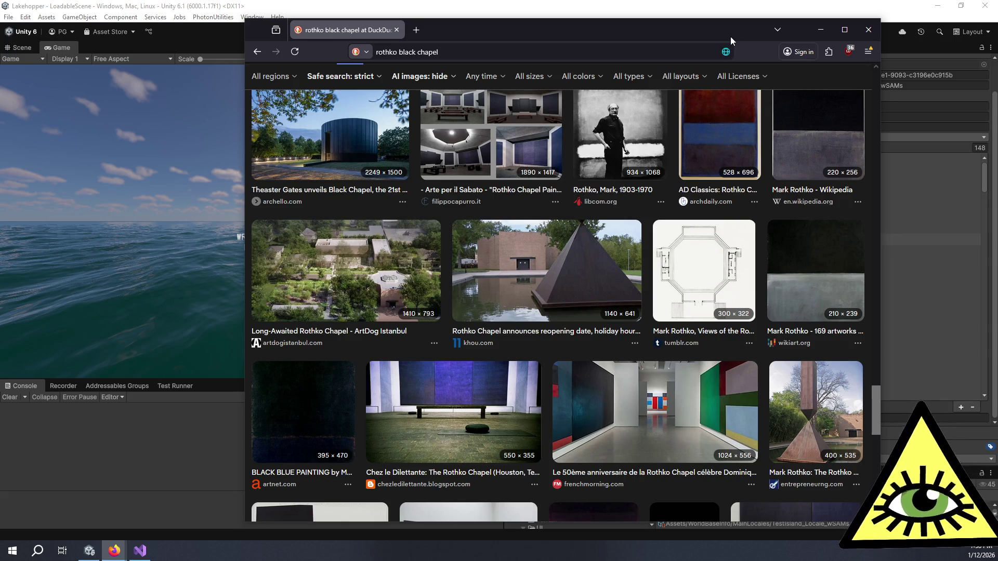
{"action": "key", "text": "alt+Tab"}
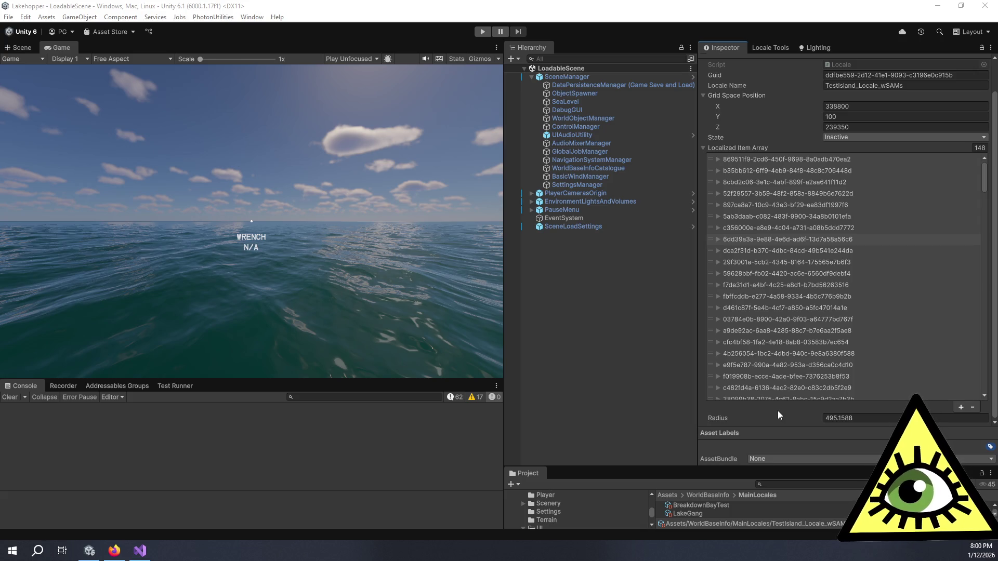
Select the eighth Localized Item Array entry, expanding and collapsing entries to find the right one
{"action": "left_click", "coordinate": [707, 238]}
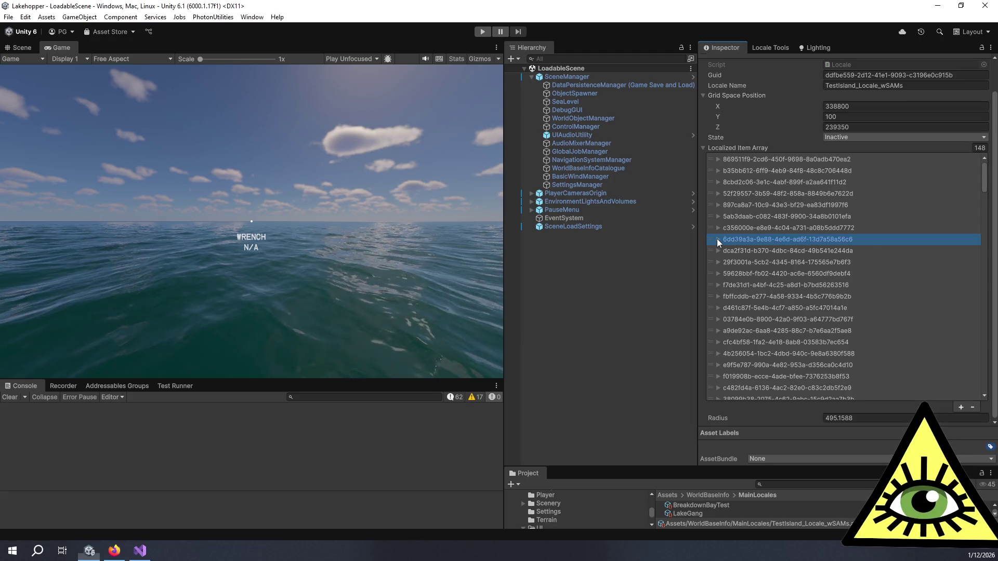
{"action": "left_click", "coordinate": [716, 239]}
{"action": "left_click", "coordinate": [717, 240]}
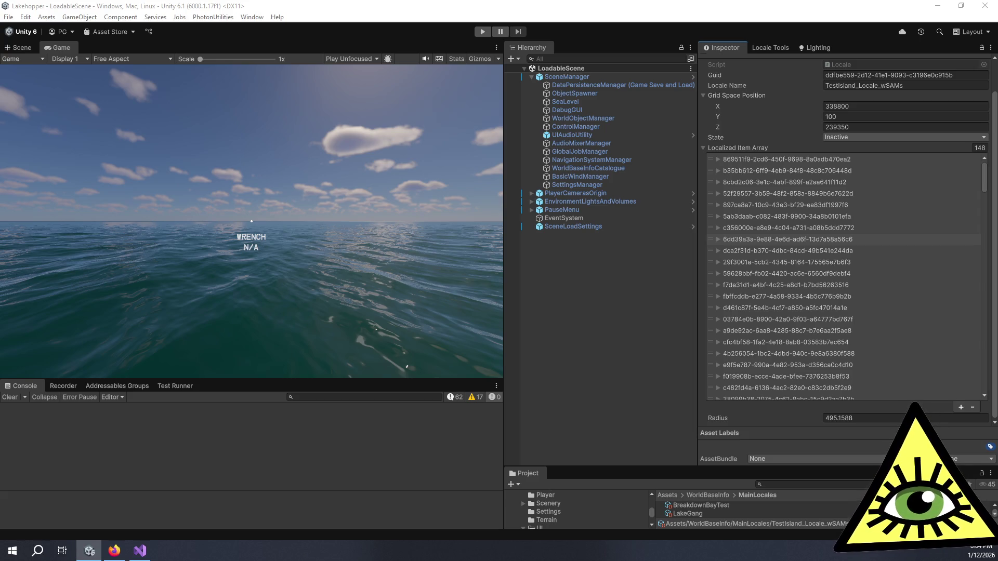
{"action": "left_click", "coordinate": [728, 243]}
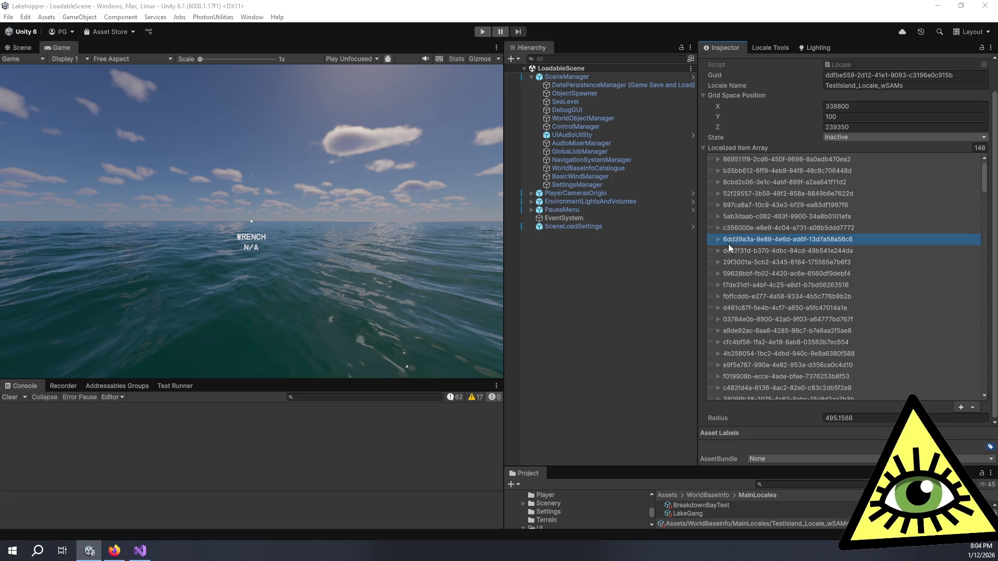
{"action": "left_click", "coordinate": [719, 241]}
{"action": "left_click", "coordinate": [719, 241]}
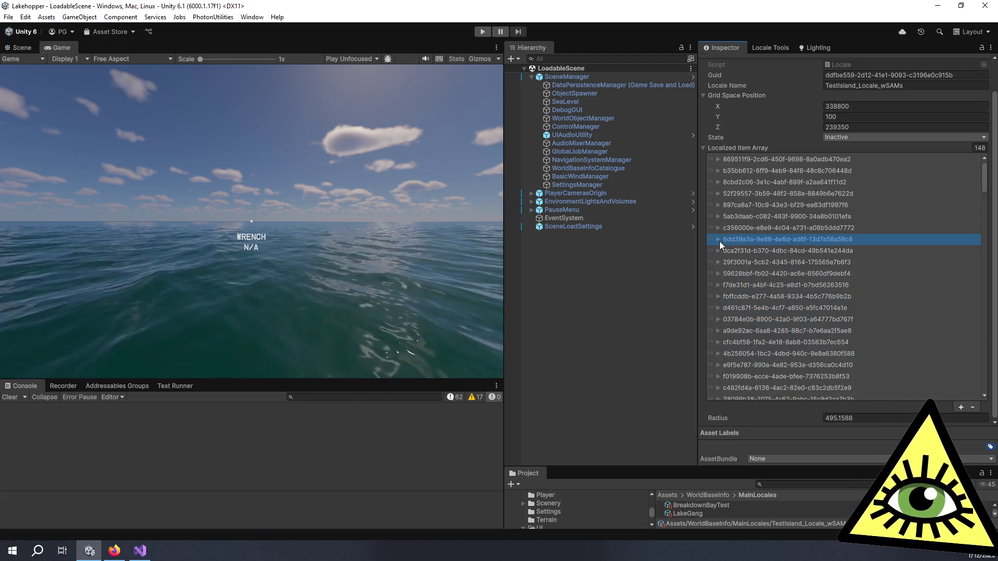
Expand the dca2f31d element and its Item Data, showing BatteryControlUnit SAM Variant at Y rotation 195.0002
{"action": "left_click", "coordinate": [718, 235]}
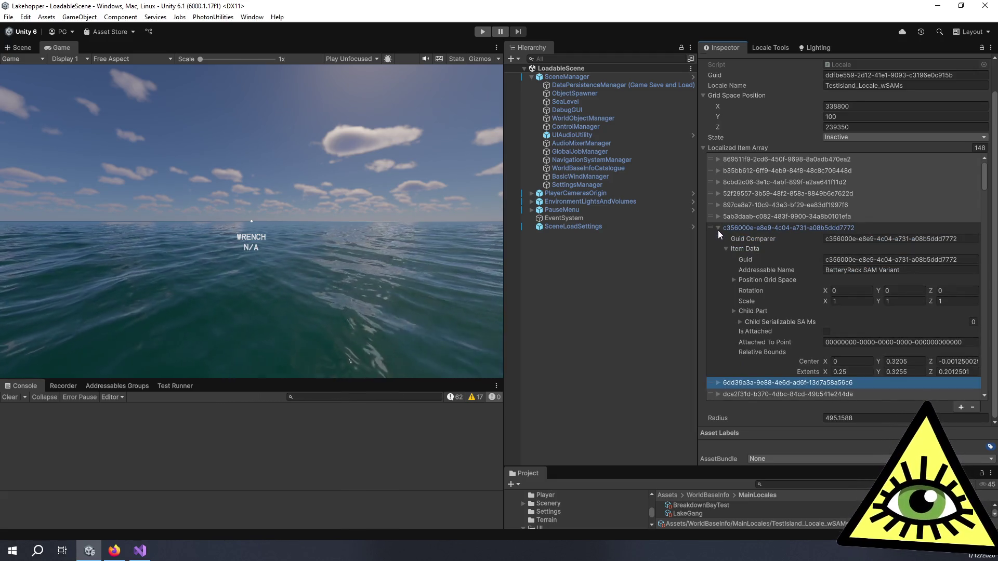
{"action": "left_click", "coordinate": [718, 232]}
{"action": "left_click", "coordinate": [718, 238]}
{"action": "left_click", "coordinate": [718, 238]}
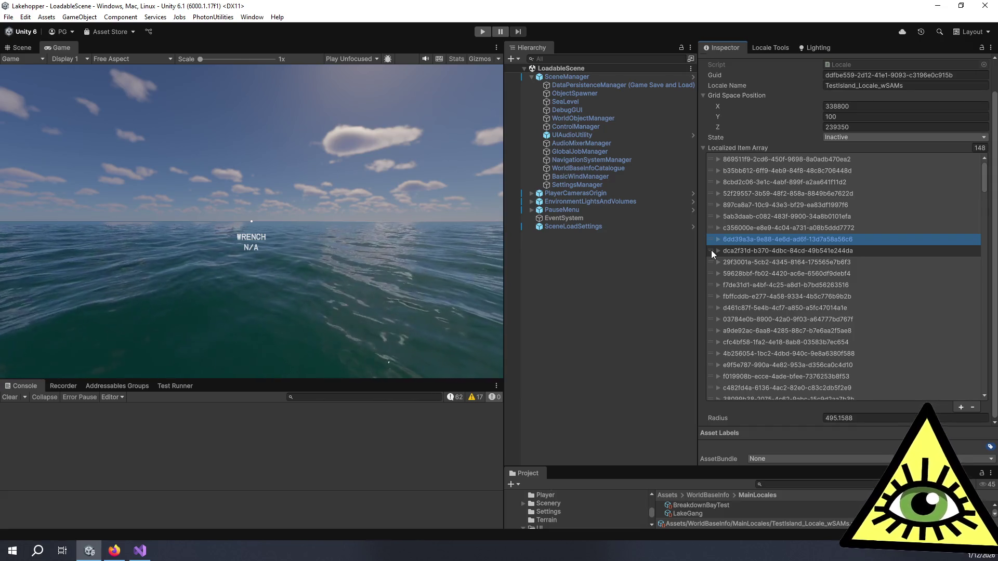
{"action": "left_click", "coordinate": [710, 251]}
{"action": "left_click", "coordinate": [716, 249]}
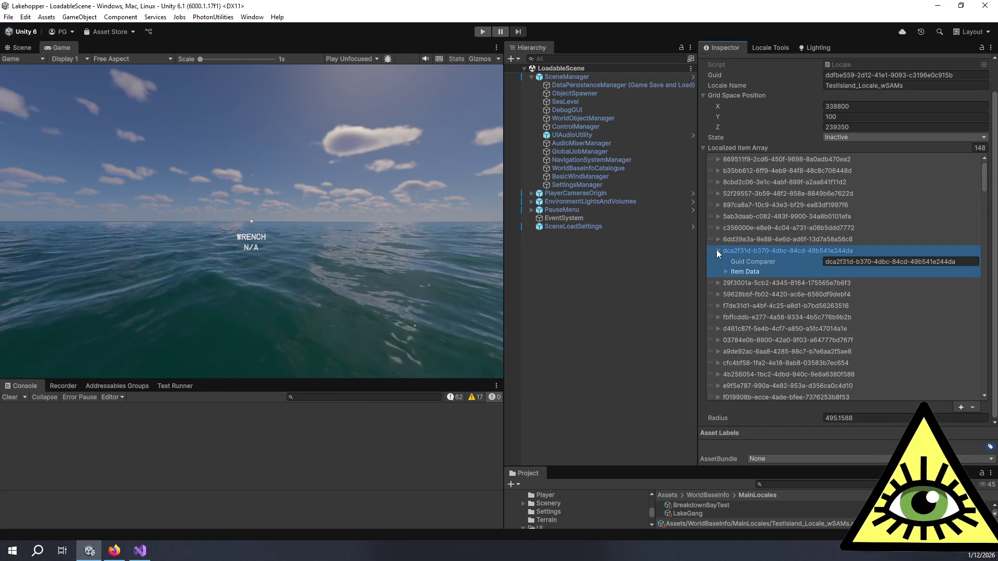
{"action": "left_click", "coordinate": [725, 271]}
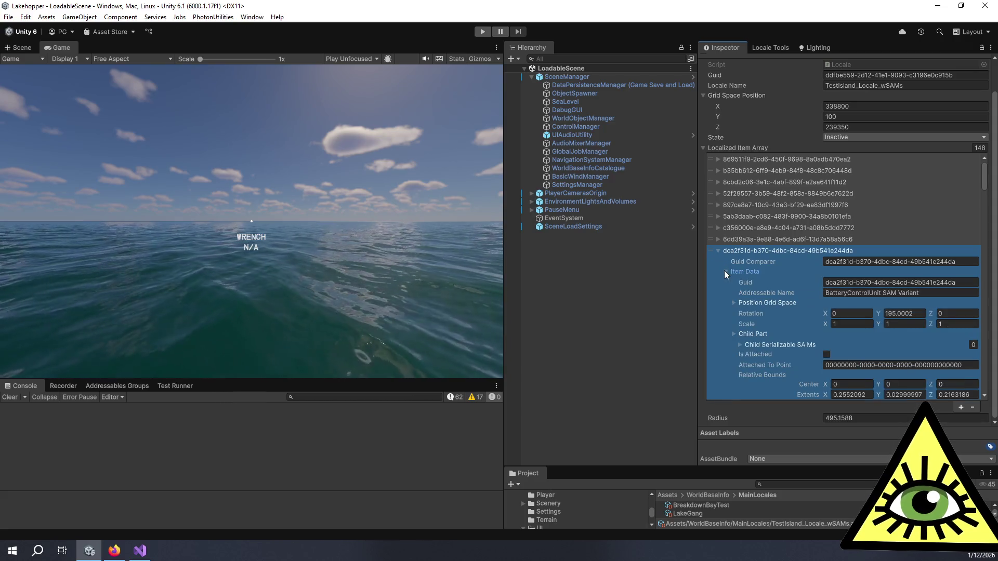